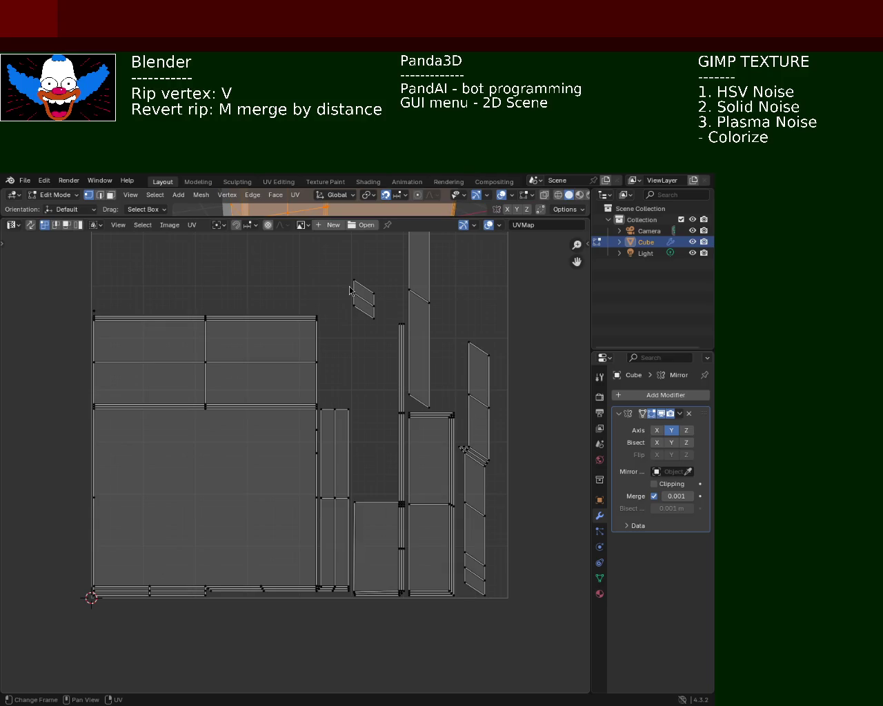
Step: Pan the UV layout down and enlarge the 3D viewport above it so both show
middle_click_drag(353, 280, 342, 372)
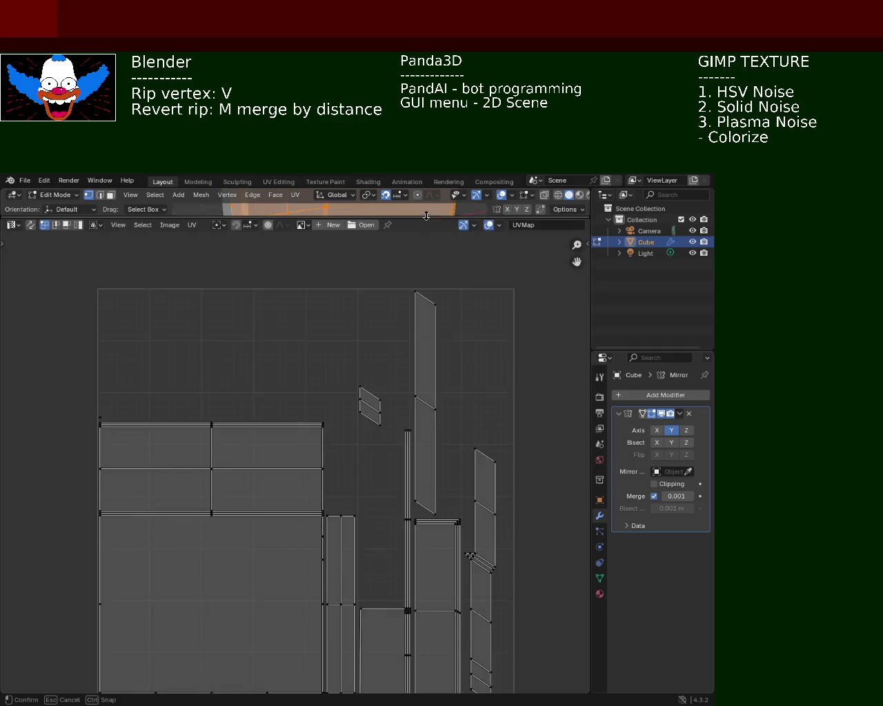
left_click_drag(353, 217, 371, 422)
left_click(295, 195)
mouse_move(317, 207)
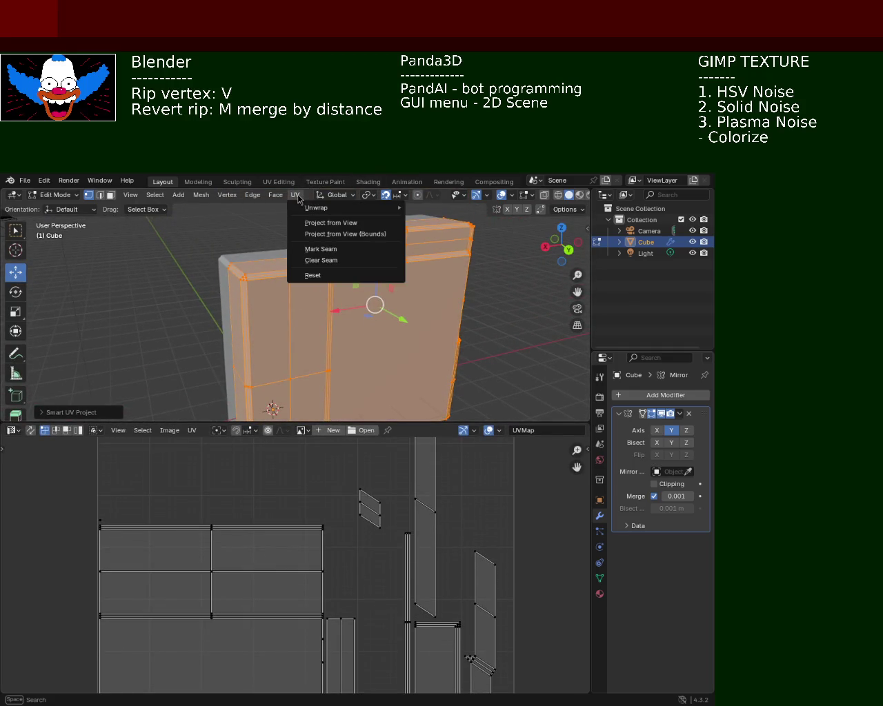
Step: Re-run Smart UV Project on the mesh with Island Margin set to 0.010
left_click(466, 253)
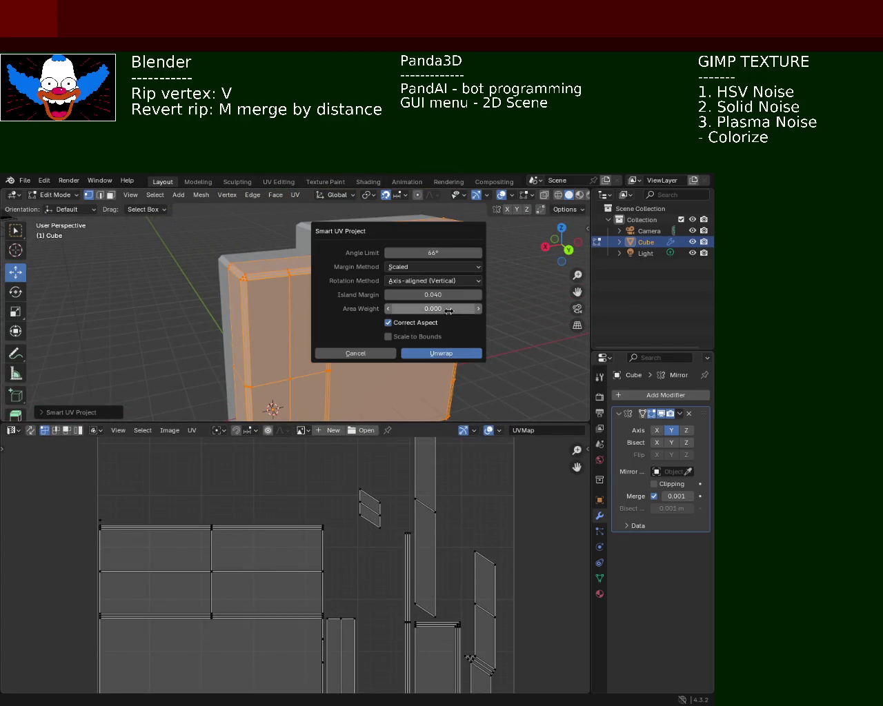
left_click(391, 296)
key("Return")
left_click(390, 295)
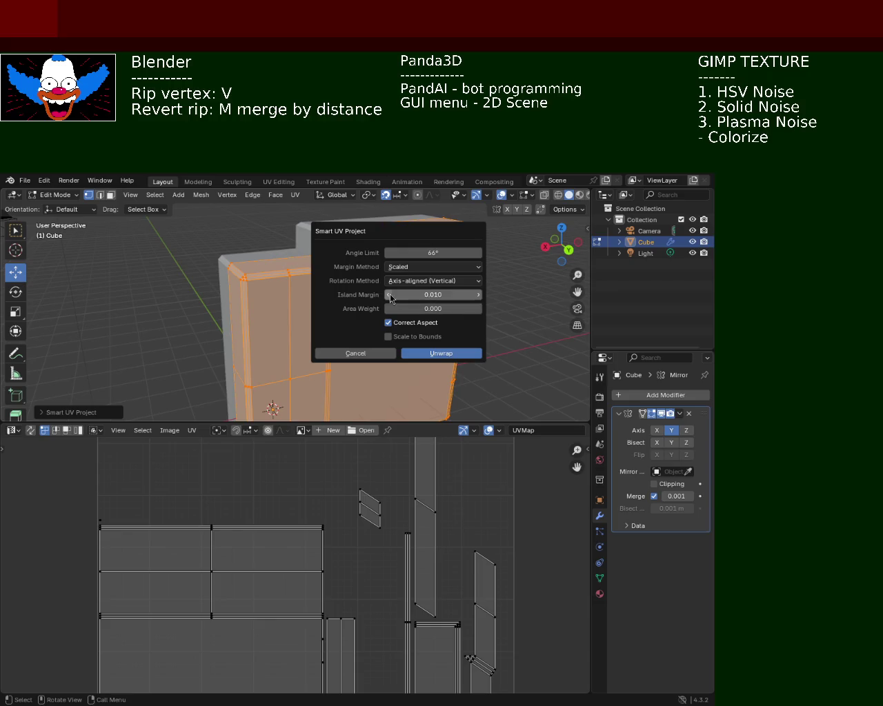
left_click(440, 352)
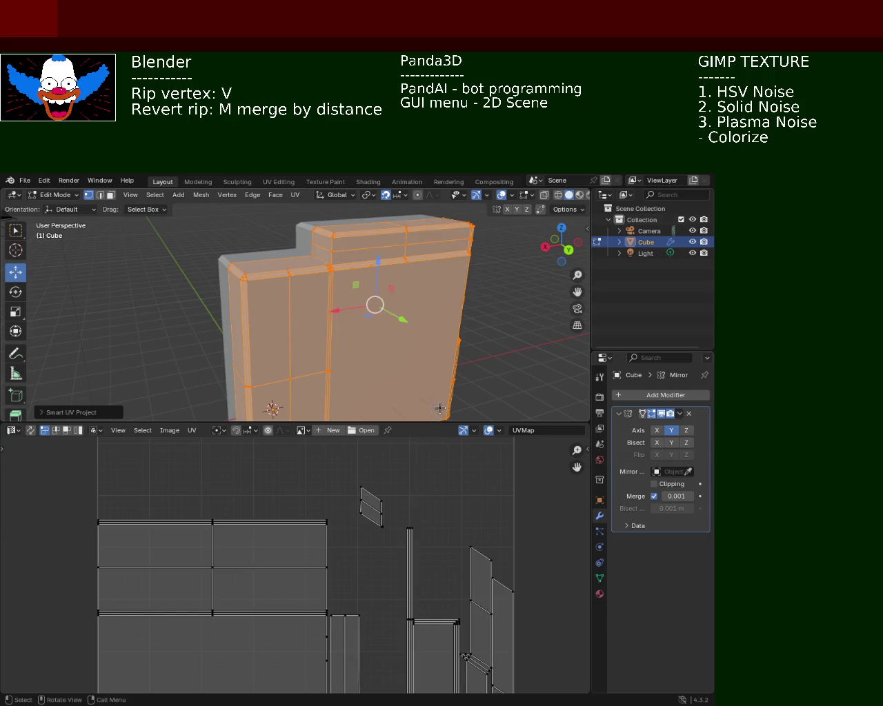
Step: Give the UV editor more room, deselect the mesh and orbit the view
left_click_drag(442, 423, 442, 323)
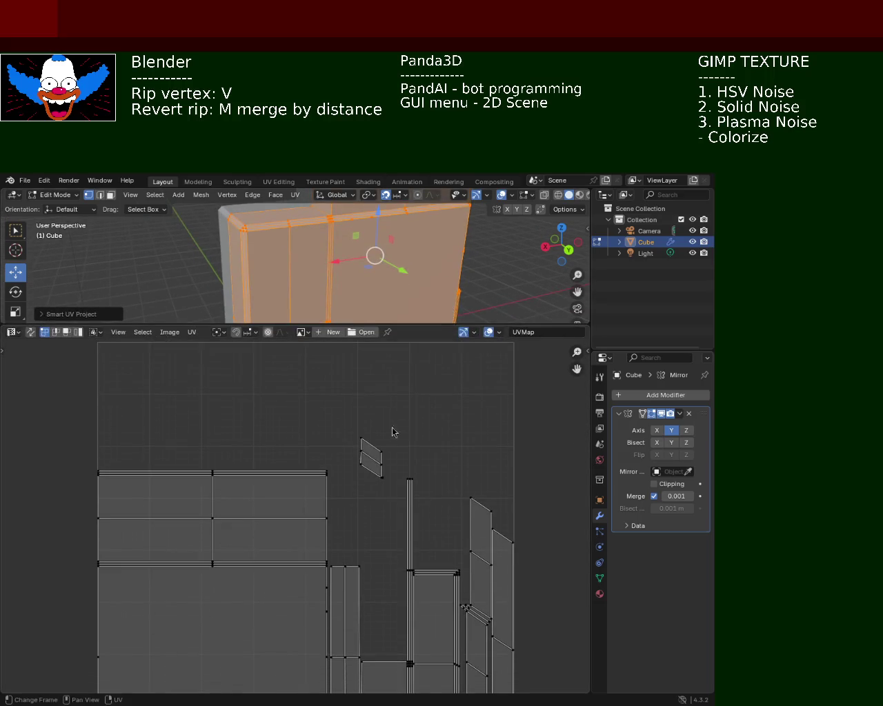
left_click(411, 291)
mouse_move(412, 292)
middle_mouse_down()
mouse_move(420, 260)
mouse_move(358, 271)
middle_mouse_up()
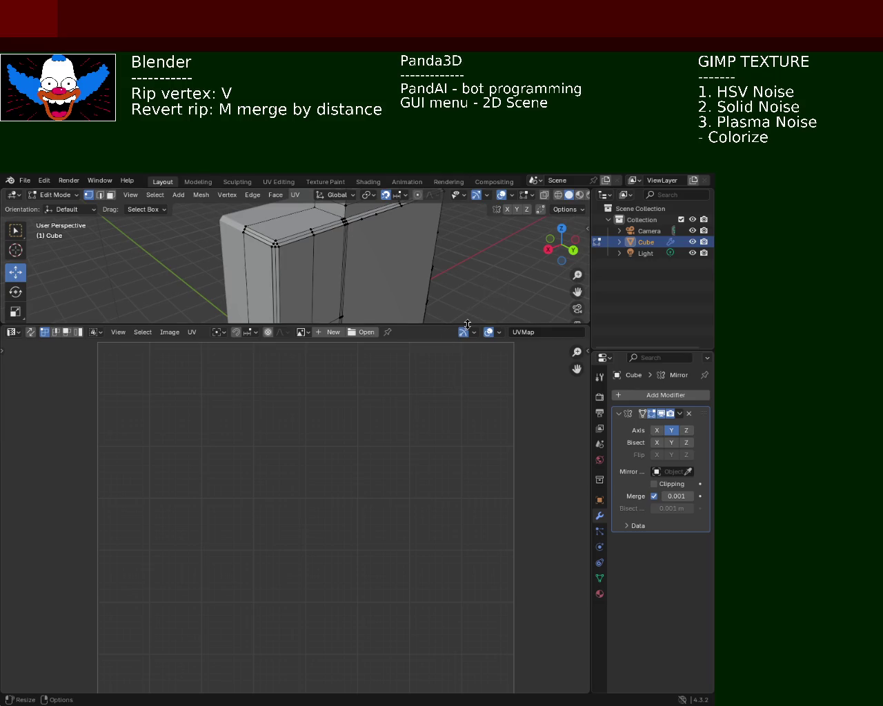
Step: Enlarge the 3D view over the UV editor, orbit, and save cabinet_1.blend
left_click_drag(468, 323, 467, 562)
mouse_move(290, 413)
middle_mouse_down()
mouse_move(253, 416)
mouse_move(355, 413)
mouse_move(393, 376)
mouse_move(379, 398)
mouse_move(394, 402)
mouse_move(329, 384)
mouse_move(301, 392)
mouse_move(353, 402)
mouse_move(360, 391)
middle_mouse_up()
key("ctrl+s")
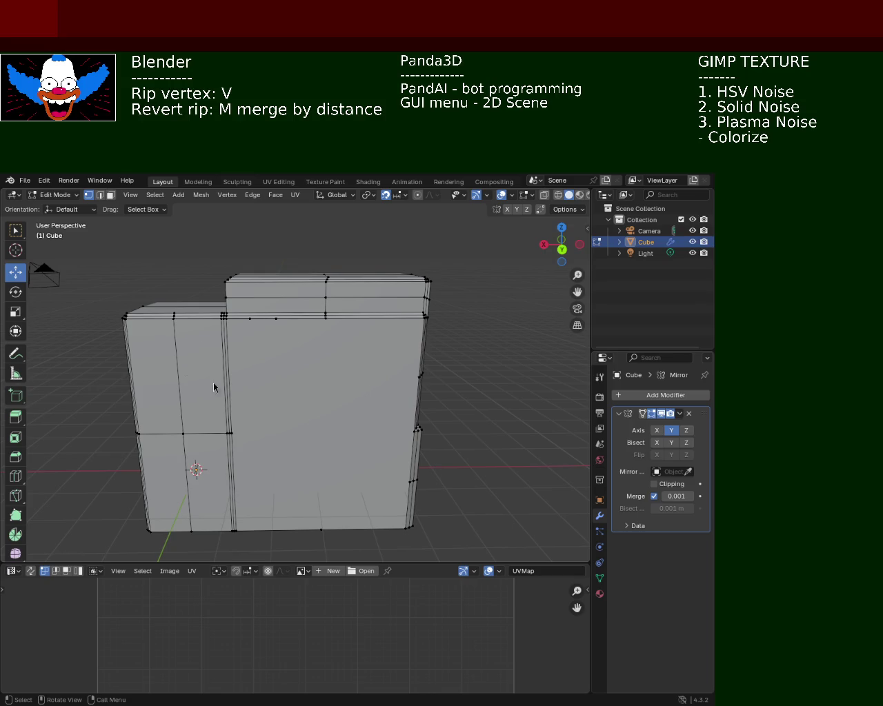
mouse_move(426, 354)
middle_mouse_down()
mouse_move(202, 349)
mouse_move(322, 380)
middle_mouse_up()
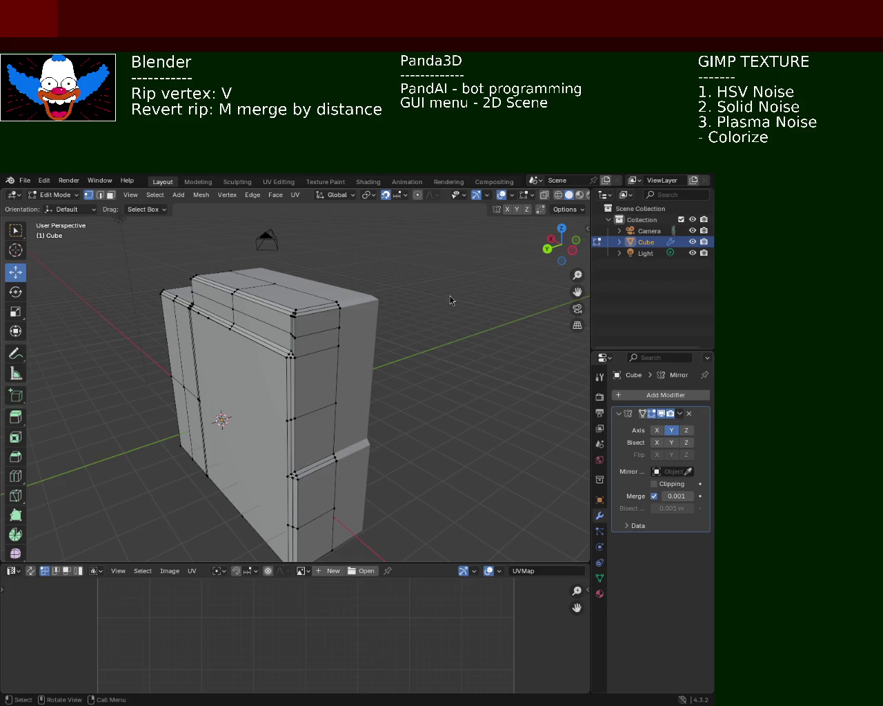
mouse_move(414, 339)
middle_mouse_down()
mouse_move(351, 373)
mouse_move(380, 416)
mouse_move(420, 253)
mouse_move(487, 380)
mouse_move(342, 369)
mouse_move(440, 373)
middle_mouse_up()
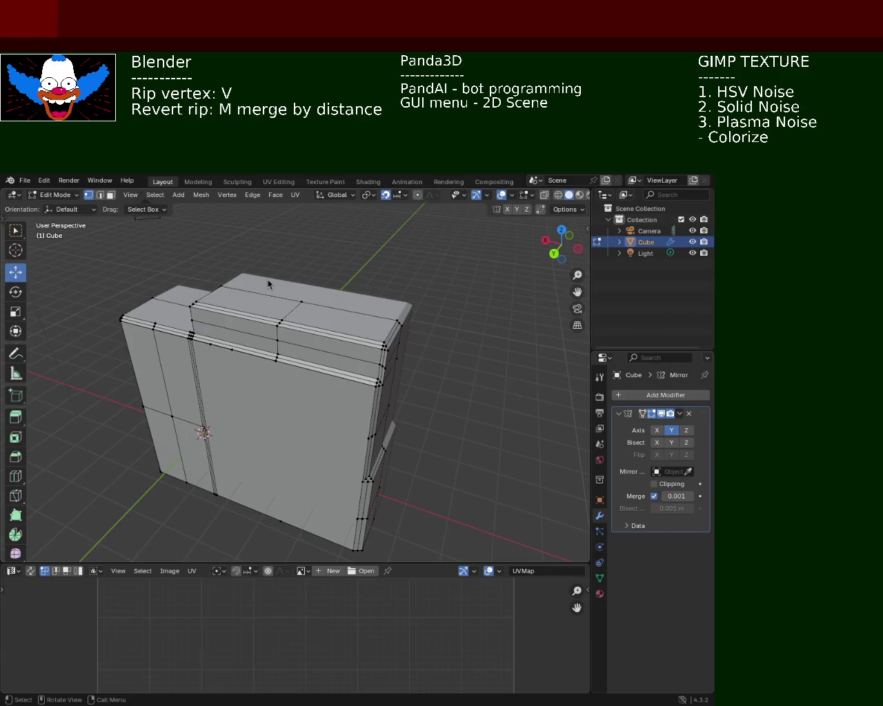
mouse_move(257, 391)
middle_mouse_down()
mouse_move(474, 370)
mouse_move(391, 446)
mouse_move(275, 392)
mouse_move(159, 407)
mouse_move(233, 375)
mouse_move(225, 378)
mouse_move(252, 390)
mouse_move(253, 401)
middle_mouse_up()
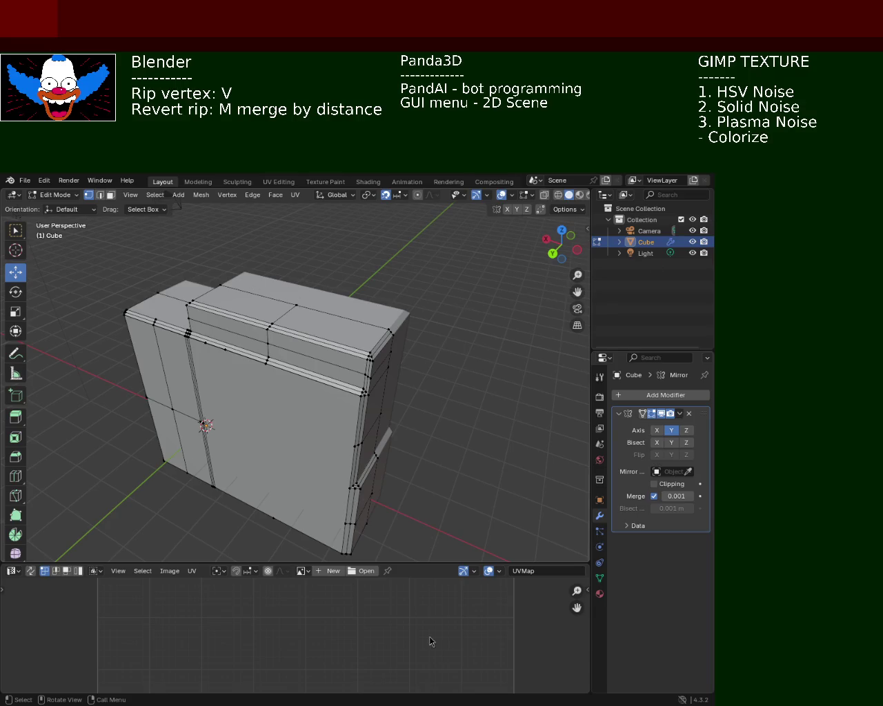
mouse_move(369, 355)
middle_mouse_down()
mouse_move(363, 396)
mouse_move(459, 349)
mouse_move(471, 337)
mouse_move(471, 302)
mouse_move(429, 337)
mouse_move(423, 355)
mouse_move(386, 368)
mouse_move(378, 294)
mouse_move(260, 294)
mouse_move(215, 282)
mouse_move(269, 256)
mouse_move(226, 278)
mouse_move(289, 292)
mouse_move(234, 338)
mouse_move(255, 324)
mouse_move(298, 324)
mouse_move(392, 356)
mouse_move(338, 356)
mouse_move(324, 371)
middle_mouse_up()
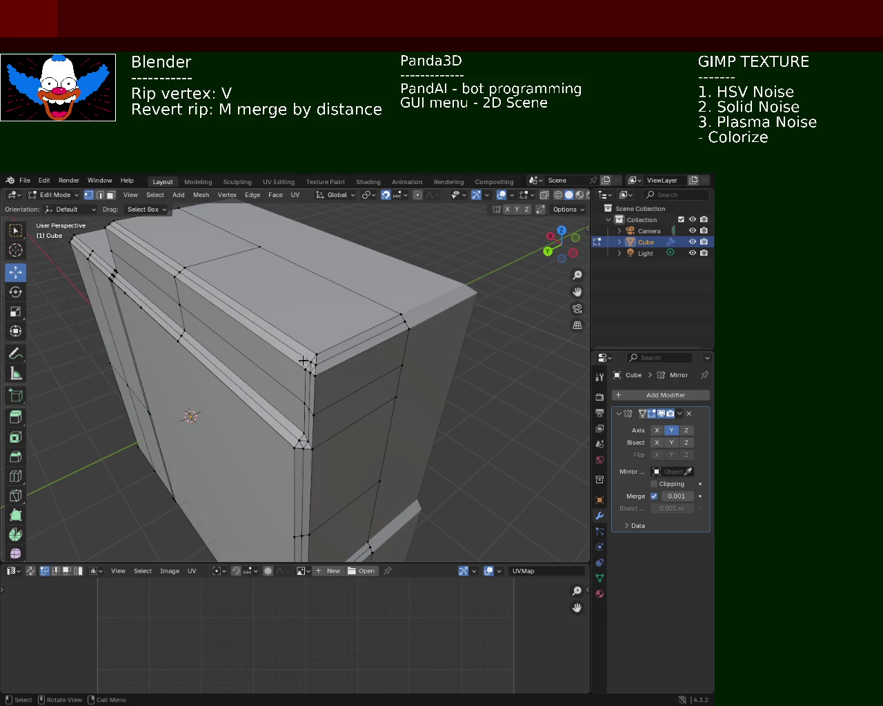
mouse_move(271, 412)
middle_mouse_down()
mouse_move(342, 386)
mouse_move(301, 363)
mouse_move(439, 349)
mouse_move(378, 352)
mouse_move(392, 350)
middle_mouse_up()
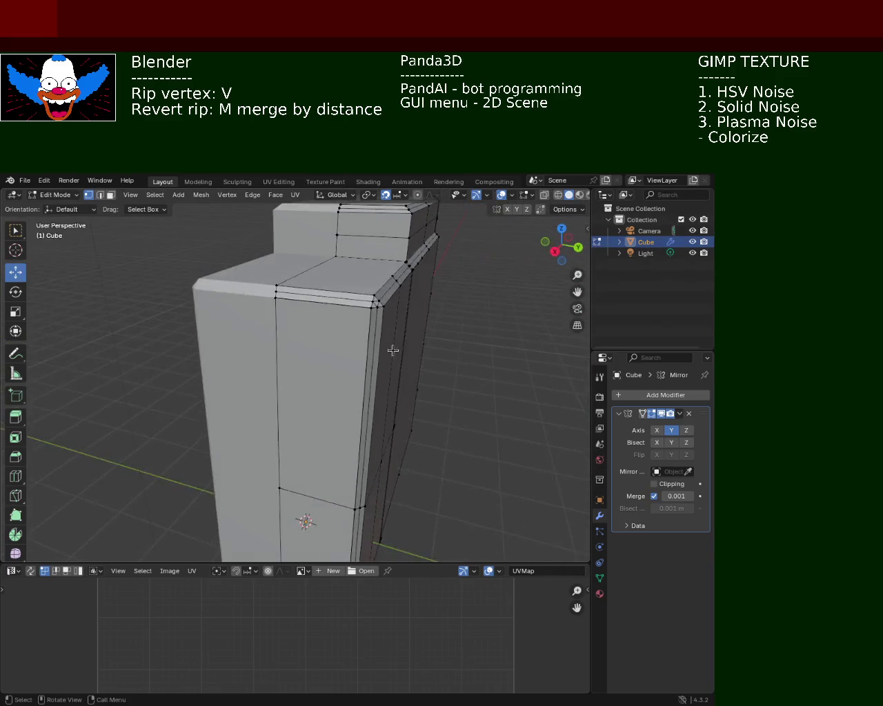
mouse_move(451, 369)
middle_mouse_down()
mouse_move(354, 356)
mouse_move(379, 376)
mouse_move(436, 391)
middle_mouse_up()
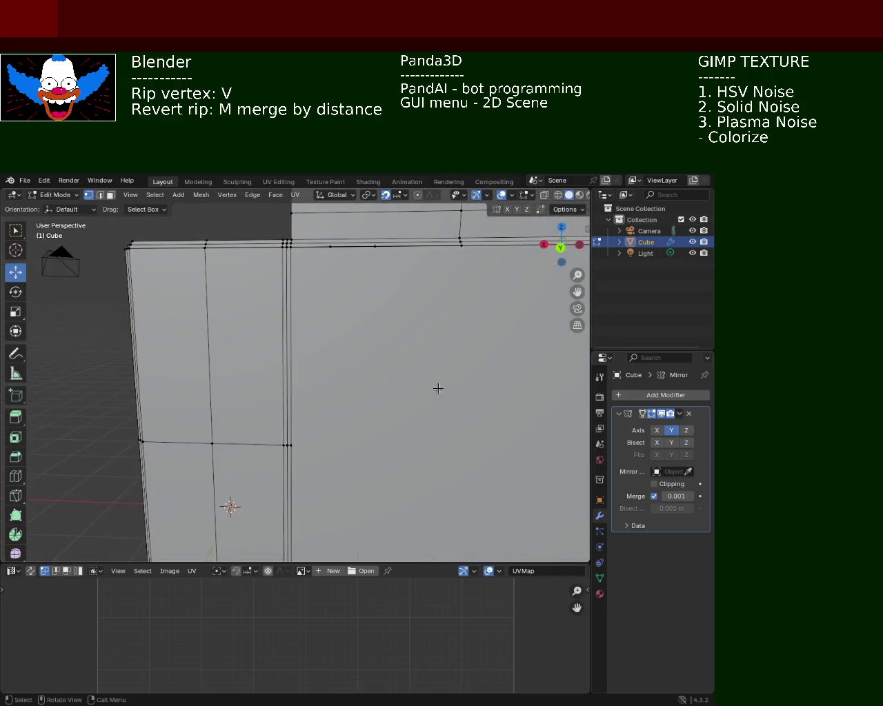
mouse_move(451, 326)
middle_mouse_down()
mouse_move(358, 357)
mouse_move(408, 351)
mouse_move(349, 371)
mouse_move(351, 361)
mouse_move(345, 369)
mouse_move(366, 366)
mouse_move(379, 382)
mouse_move(324, 380)
mouse_move(335, 396)
mouse_move(377, 356)
mouse_move(351, 340)
middle_mouse_up()
Step: Dissolve the edge loop along the lower ledge, then zoom and orbit to check the mesh
left_click(301, 342)
left_click(347, 323, "alt")
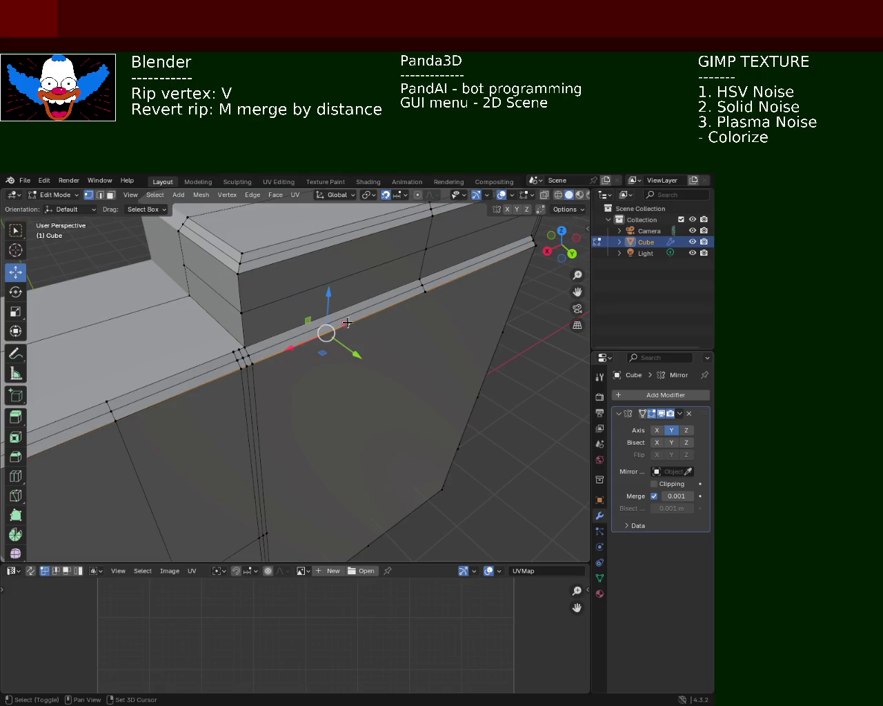
key("x")
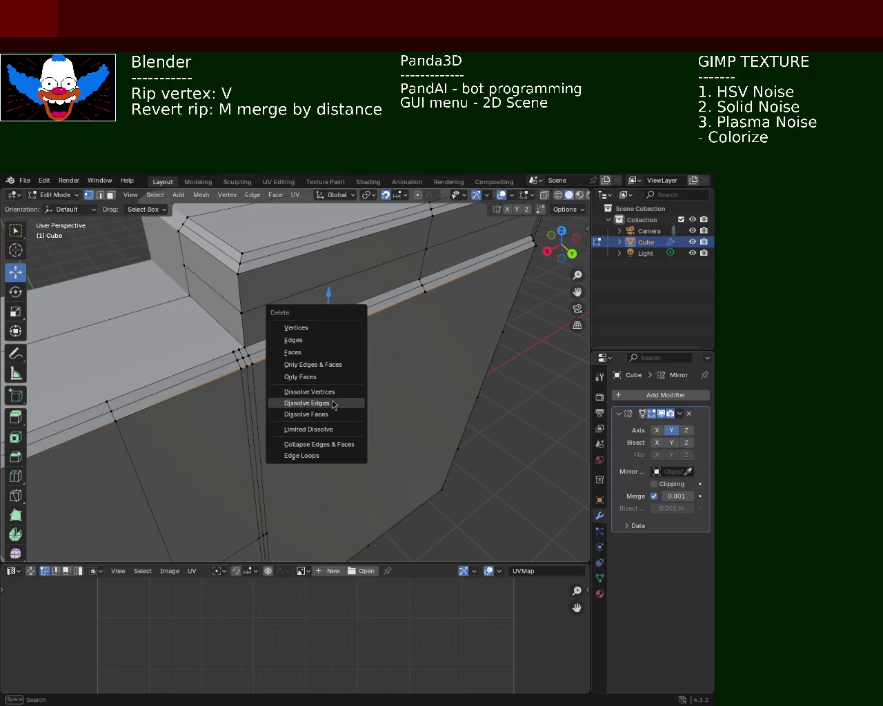
left_click(353, 392)
scroll(353, 393, "down", 3)
scroll(345, 379, "down", 6)
mouse_move(336, 368)
middle_mouse_down()
mouse_move(349, 301)
mouse_move(329, 354)
mouse_move(287, 364)
middle_mouse_up()
scroll(332, 350, "up", 5)
scroll(349, 301, "down", 5)
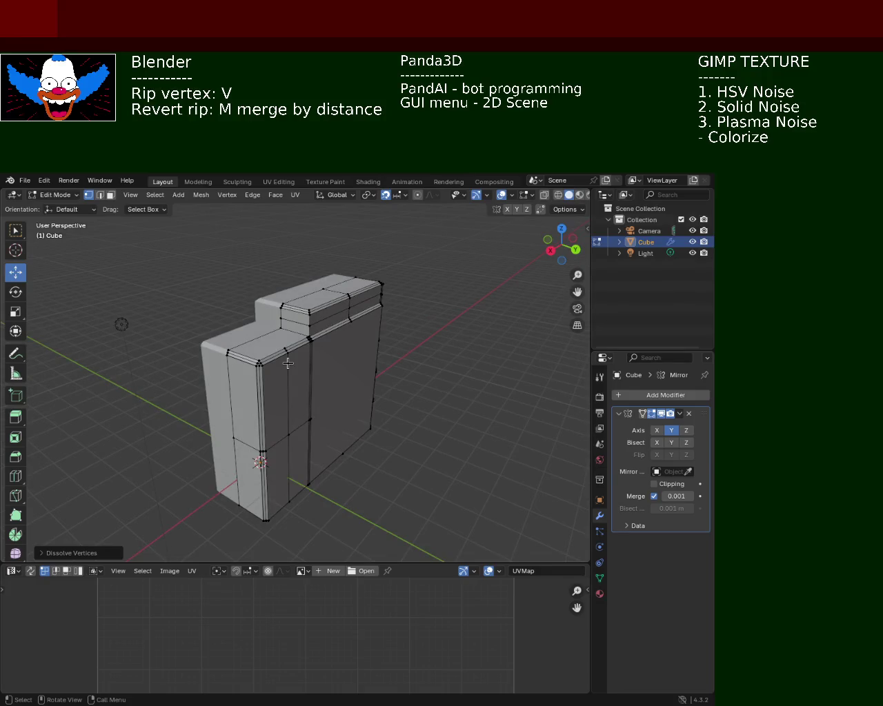
Step: Save cabinet_1.blend and orbit the mesh to view its underside
mouse_move(305, 353)
middle_mouse_down()
mouse_move(240, 348)
mouse_move(216, 439)
mouse_move(267, 453)
mouse_move(434, 448)
mouse_move(386, 414)
mouse_move(407, 390)
mouse_move(386, 420)
mouse_move(335, 418)
mouse_move(264, 444)
mouse_move(266, 469)
mouse_move(108, 419)
mouse_move(379, 413)
mouse_move(380, 425)
middle_mouse_up()
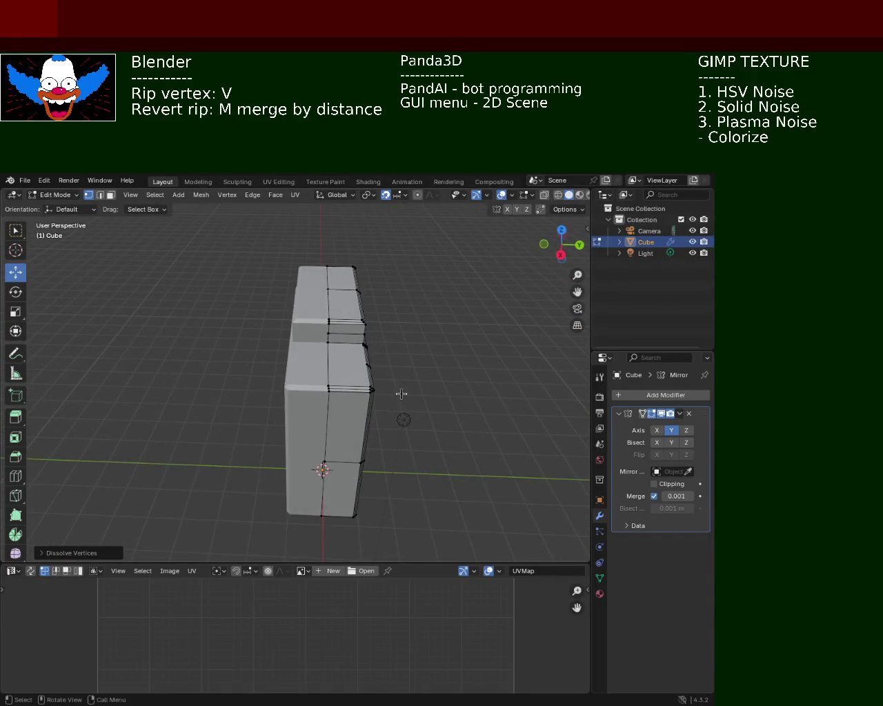
key("ctrl+s")
middle_click_drag(402, 395, 363, 399)
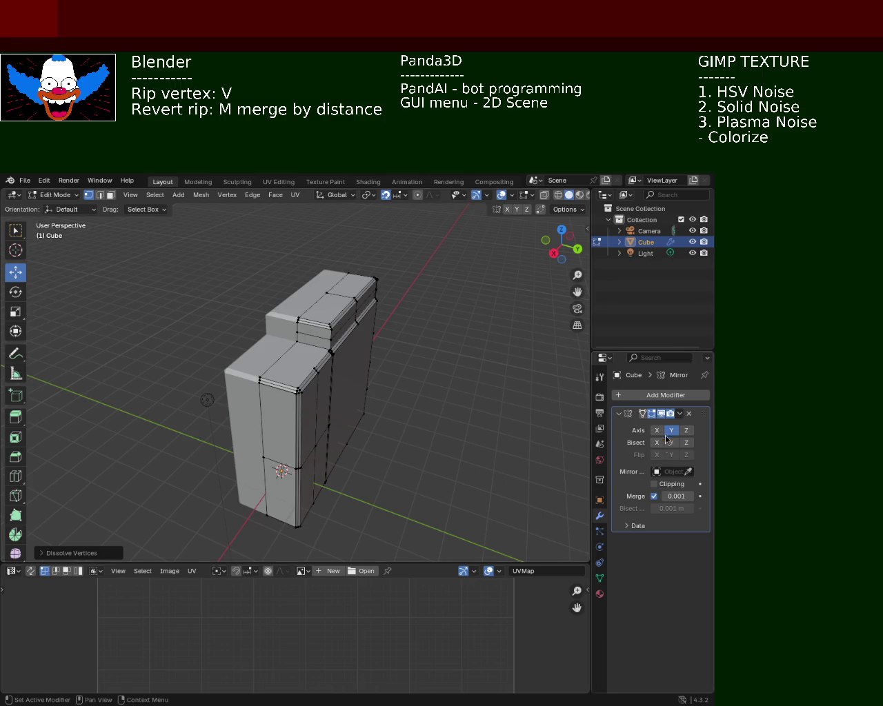
mouse_move(400, 394)
middle_mouse_down()
mouse_move(204, 419)
mouse_move(213, 469)
mouse_move(276, 366)
mouse_move(308, 372)
mouse_move(315, 400)
mouse_move(193, 369)
mouse_move(156, 414)
mouse_move(292, 351)
middle_mouse_up()
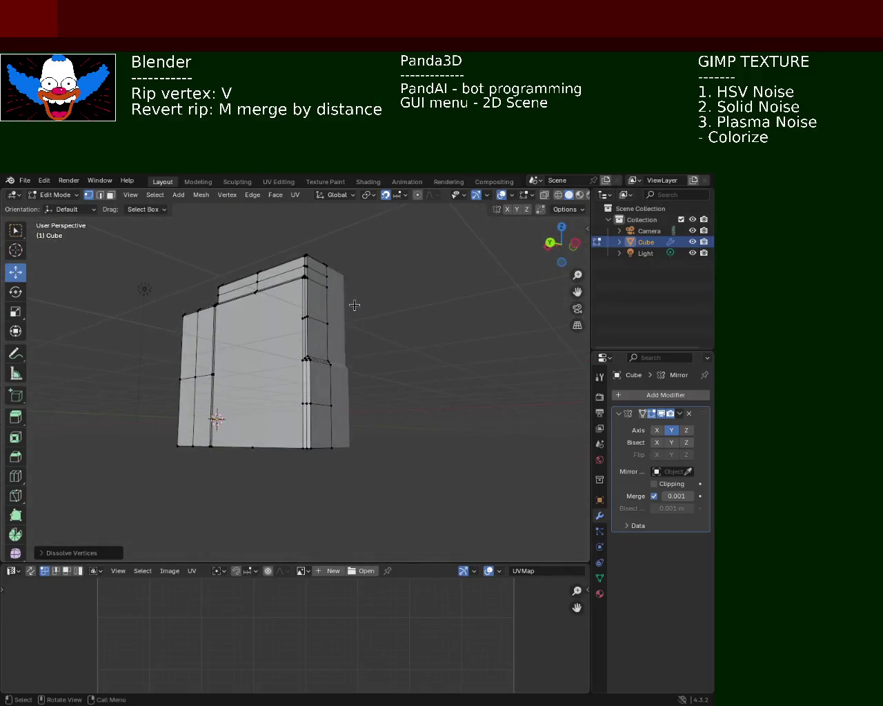
mouse_move(178, 473)
middle_mouse_down()
mouse_move(319, 425)
mouse_move(292, 338)
mouse_move(276, 413)
mouse_move(254, 428)
mouse_move(269, 445)
mouse_move(273, 439)
middle_mouse_up()
Step: Dissolve the stray vertex on the mesh's bottom edge
left_click(303, 417)
key("x")
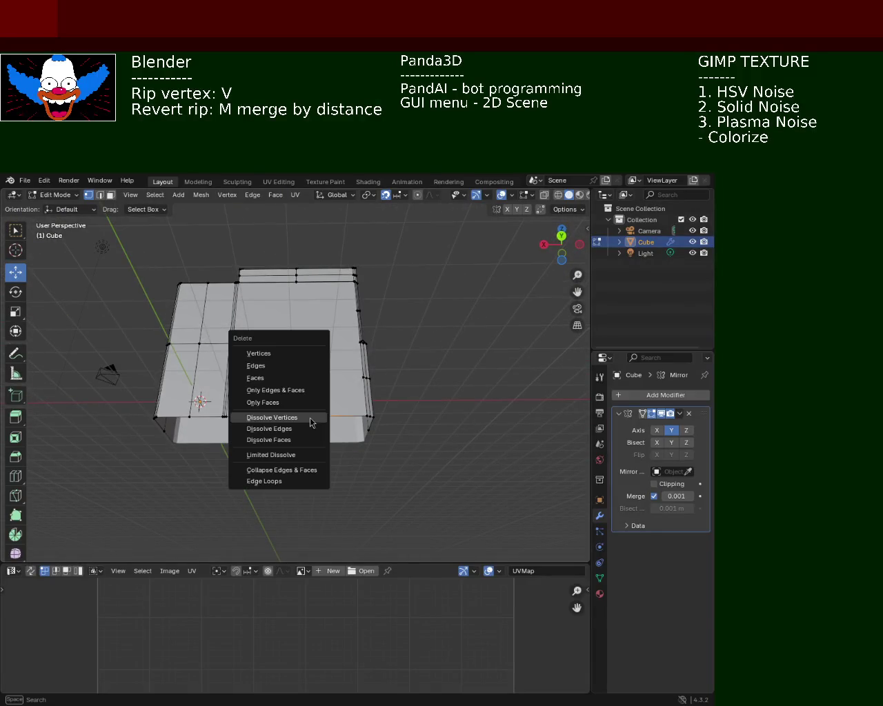
left_click(311, 418)
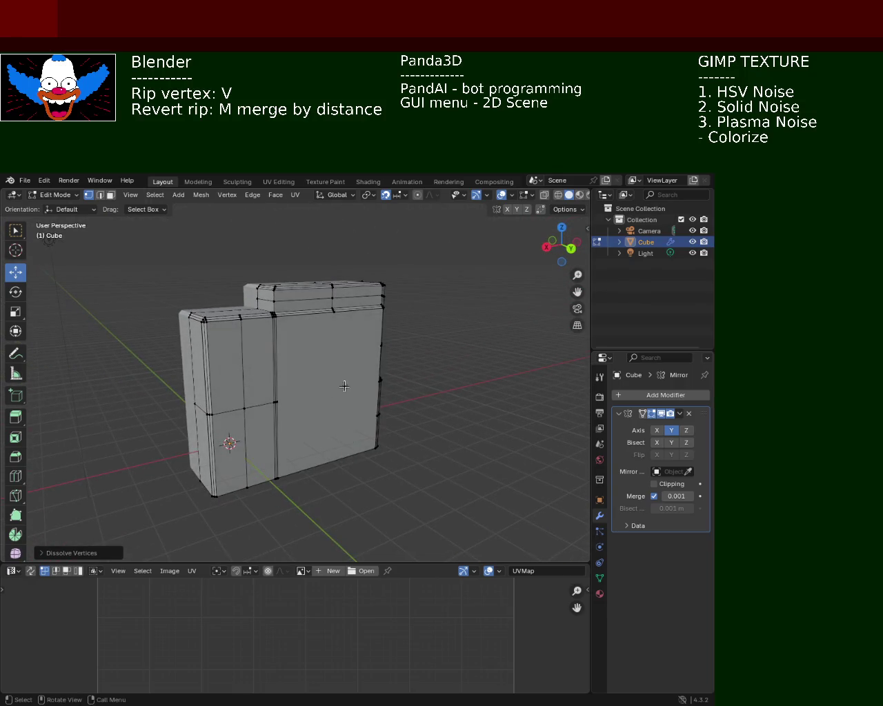
Step: Check front and right ortho views, turn on X-ray wireframe, box-select lower vertices, and save
key("KP_1")
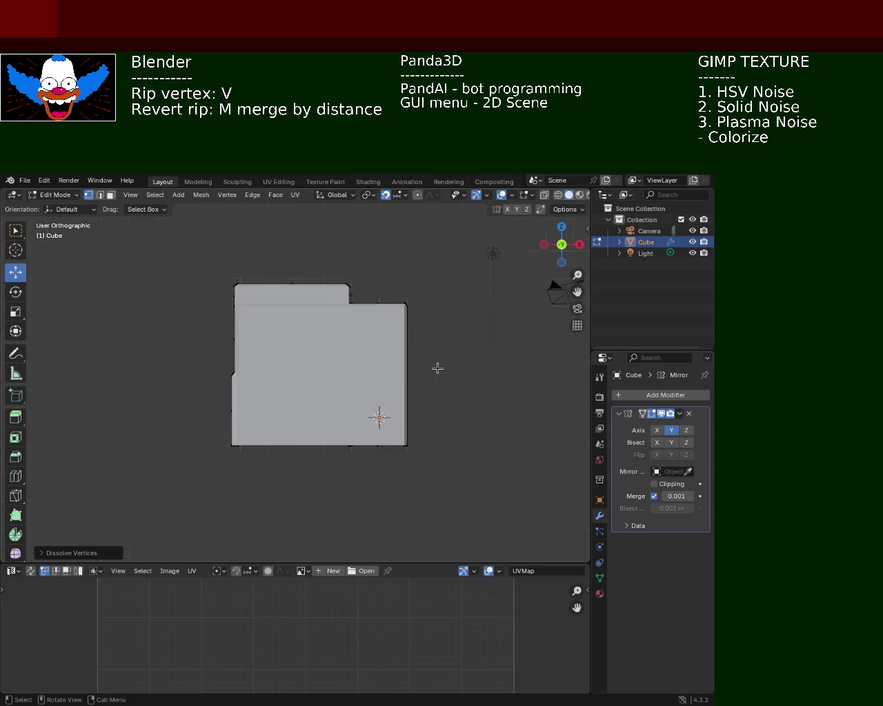
key("KP_3")
left_click(558, 195)
left_click_drag(418, 533, 283, 430)
mouse_move(475, 485)
middle_mouse_down()
mouse_move(293, 467)
mouse_move(378, 455)
middle_mouse_up()
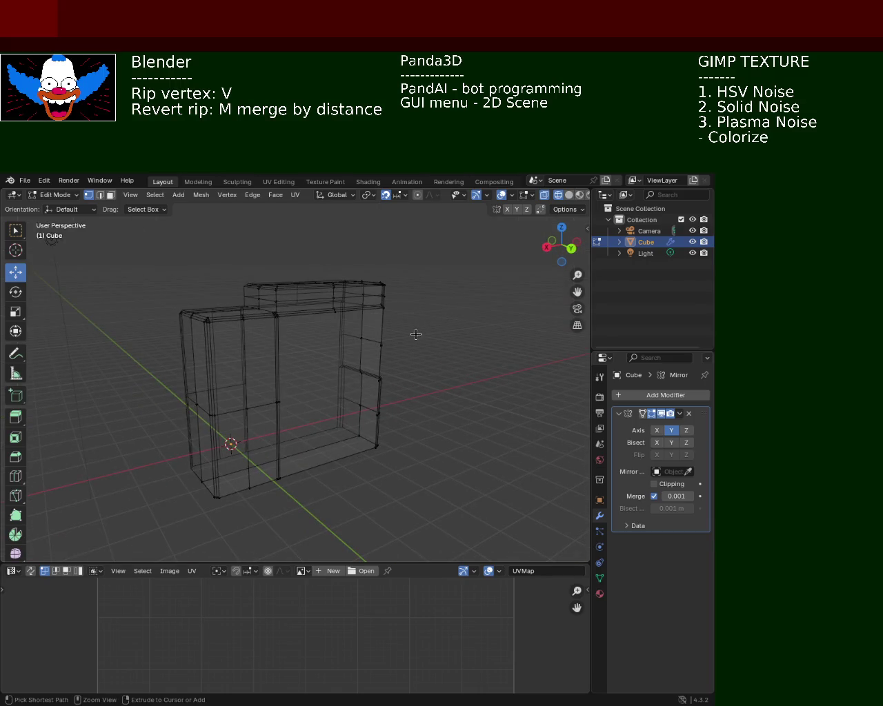
key("ctrl+s")
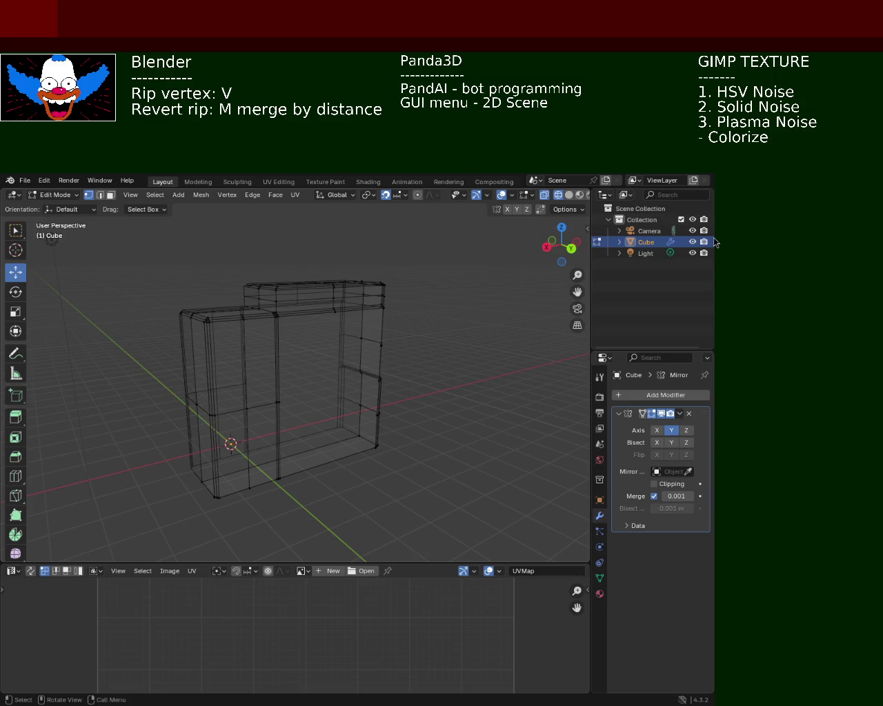
Step: Apply the Mirror modifier in Object Mode, then return to Edit Mode
mouse_move(430, 351)
middle_mouse_down()
mouse_move(320, 485)
mouse_move(347, 423)
mouse_move(282, 335)
mouse_move(360, 388)
mouse_move(453, 404)
middle_mouse_up()
key("l")
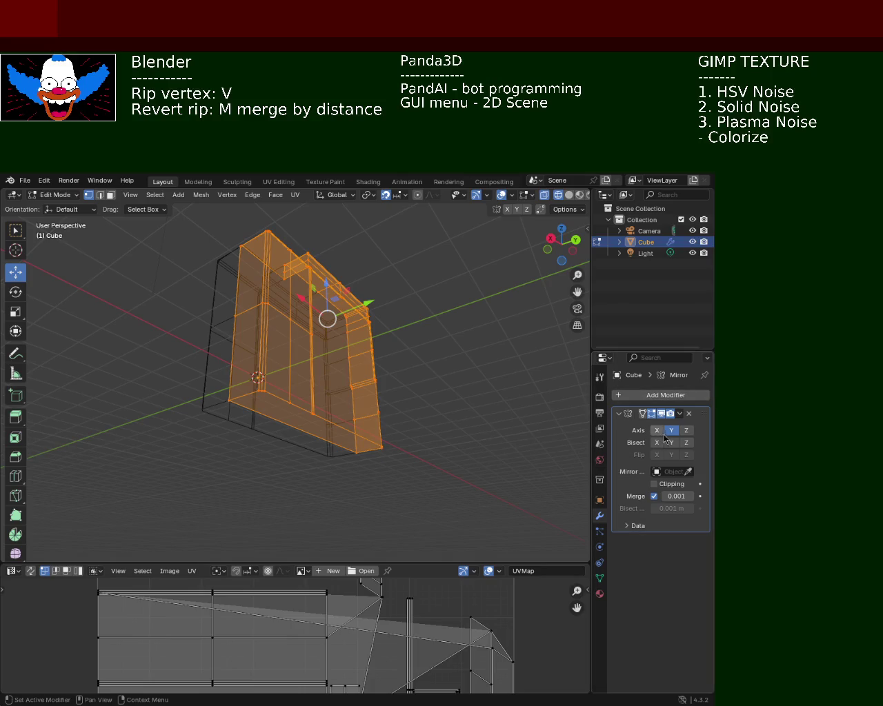
left_click(679, 414)
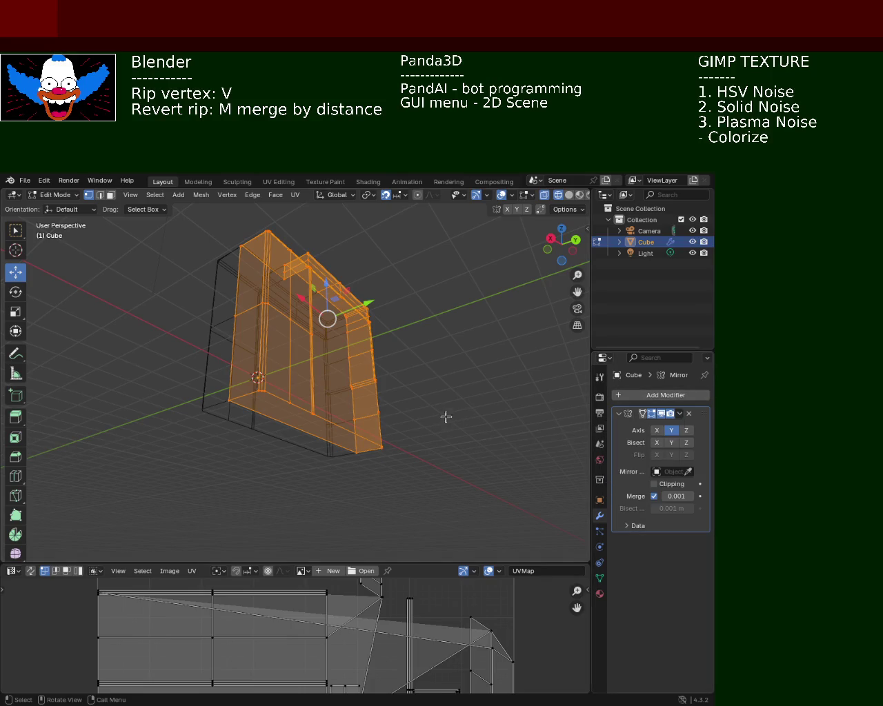
key("Tab")
left_click(678, 414)
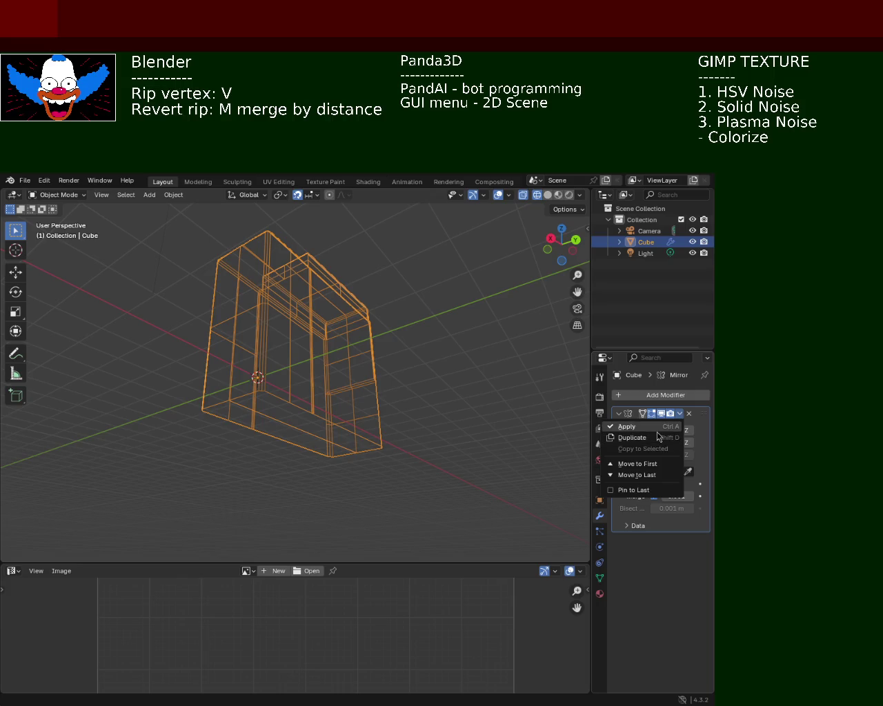
left_click(656, 424)
key("a")
key("Tab")
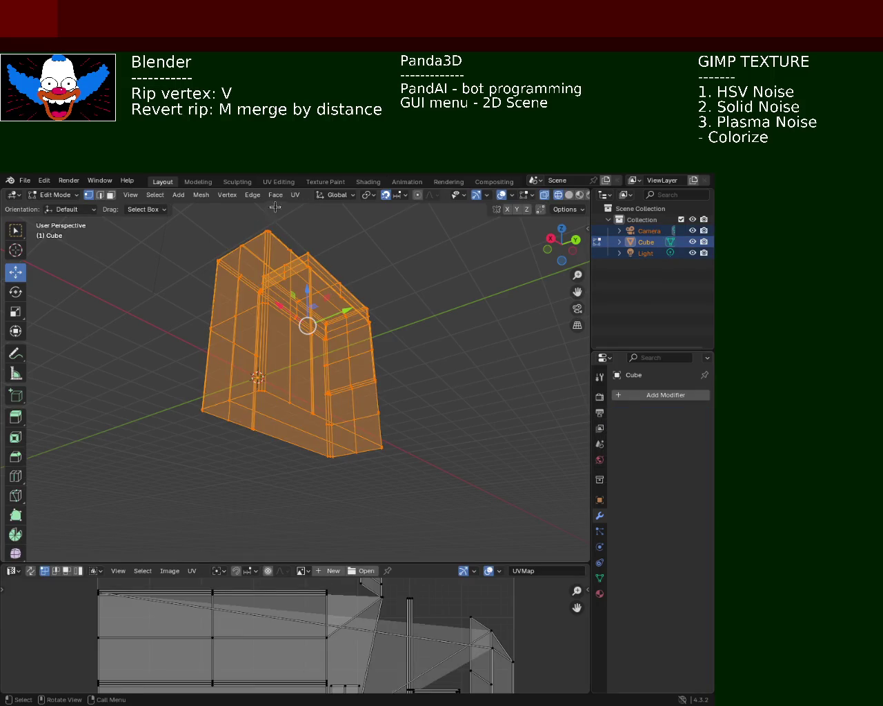
Step: Unwrap the cabinet with Smart UV Project and inspect the islands in an enlarged UV editor
left_click(295, 194)
left_click(459, 250)
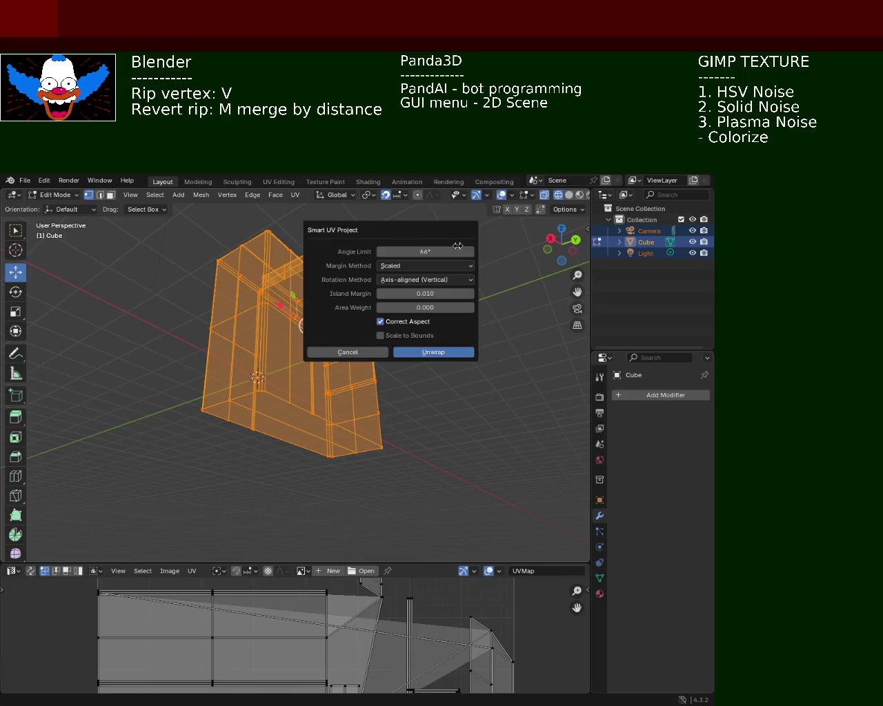
left_click(450, 359)
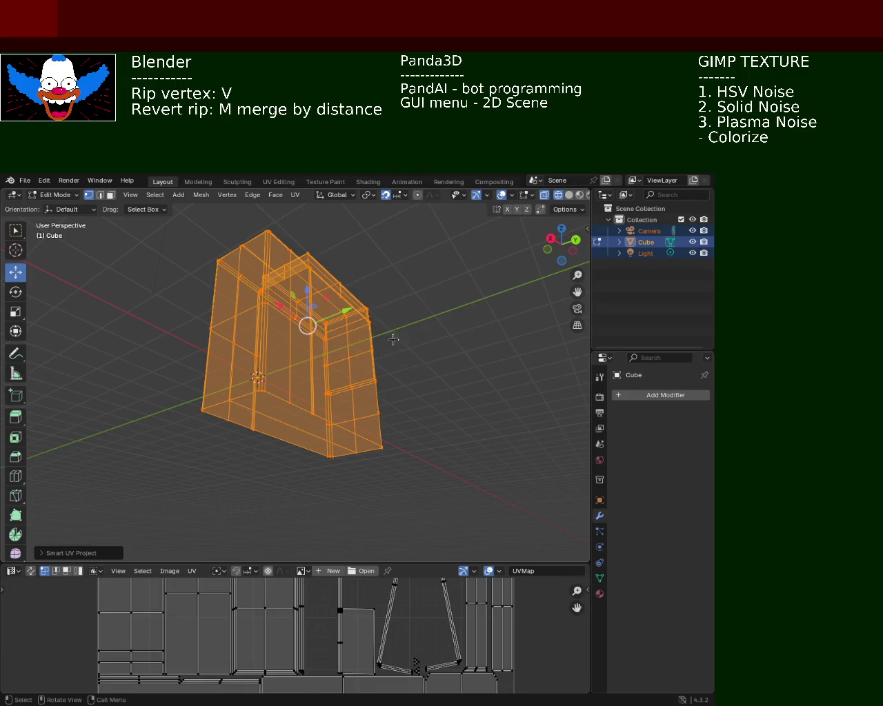
left_click_drag(444, 564, 449, 279)
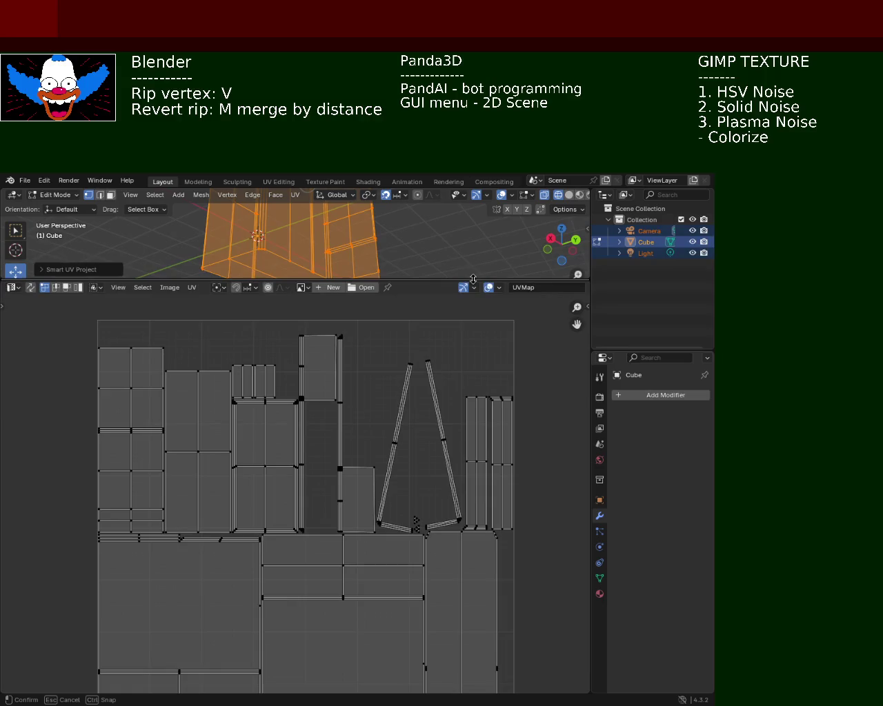
middle_click_drag(373, 484, 383, 422)
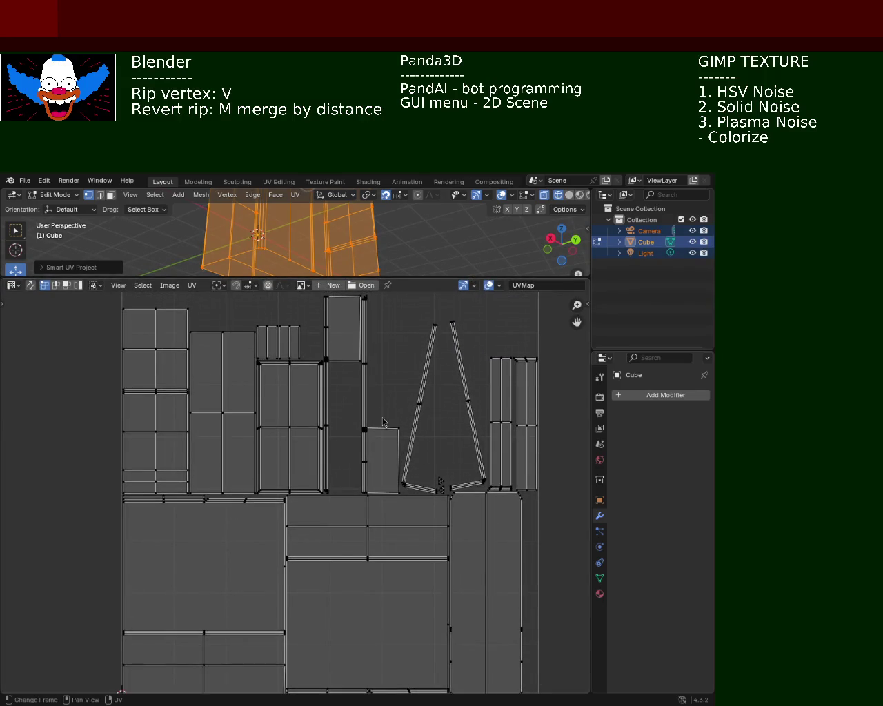
mouse_move(383, 423)
middle_mouse_down("ctrl")
mouse_move(425, 311)
mouse_move(320, 573)
mouse_move(160, 509)
mouse_move(285, 510)
mouse_move(317, 494)
middle_mouse_up("ctrl")
mouse_move(380, 464)
middle_mouse_down("ctrl")
mouse_move(408, 400)
mouse_move(430, 398)
mouse_move(363, 510)
mouse_move(344, 413)
mouse_move(351, 464)
middle_mouse_up("ctrl")
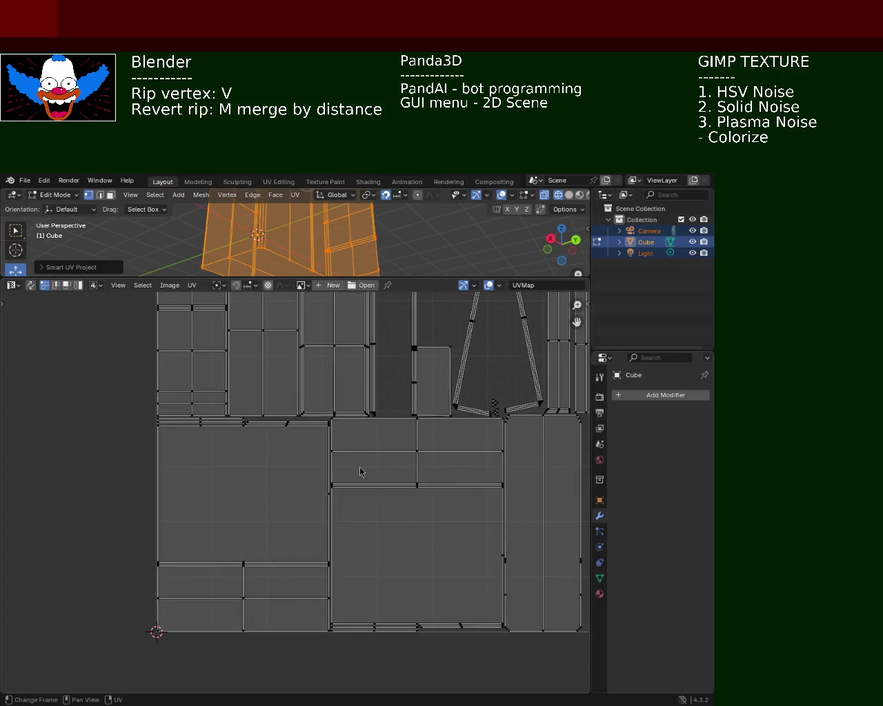
mouse_move(404, 489)
middle_mouse_down()
mouse_move(271, 475)
mouse_move(347, 549)
middle_mouse_up()
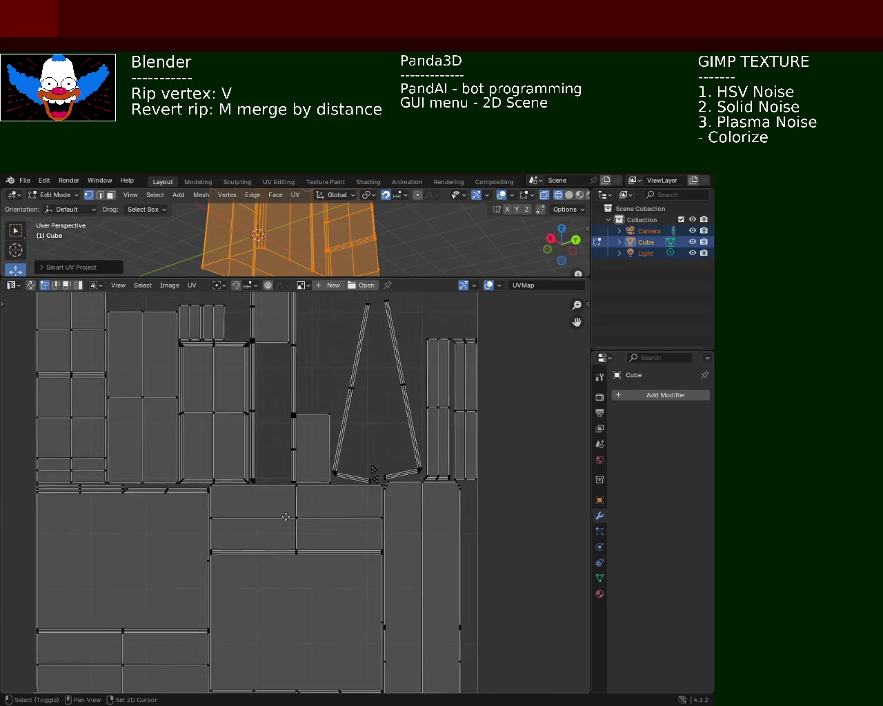
Step: Save cabinet_1.blend, then restore the 3D view and deselect the mesh
key("ctrl+s")
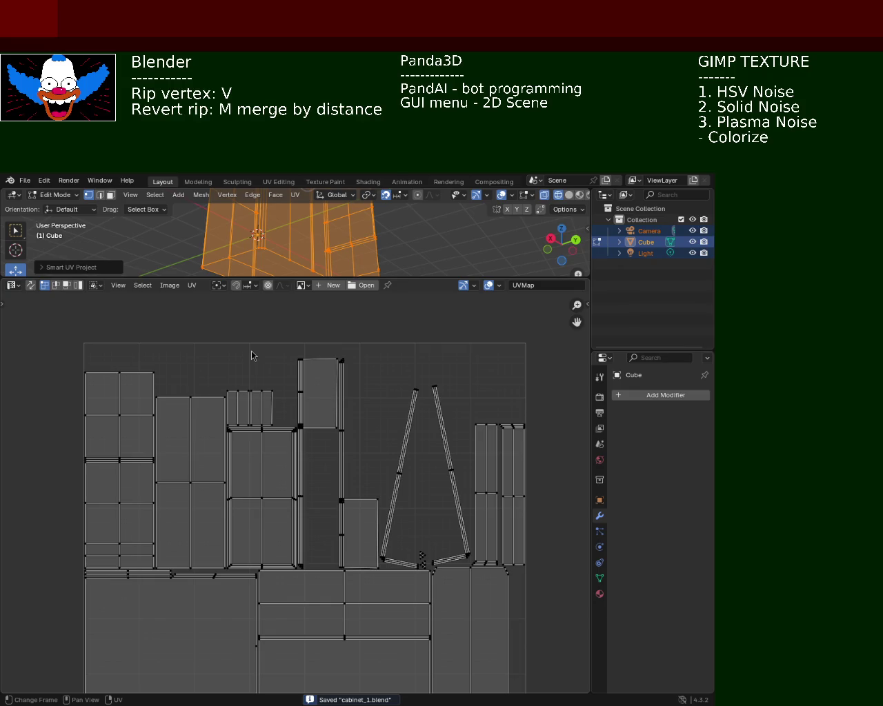
mouse_move(369, 385)
middle_mouse_down("ctrl")
mouse_move(282, 476)
mouse_move(321, 384)
middle_mouse_up("ctrl")
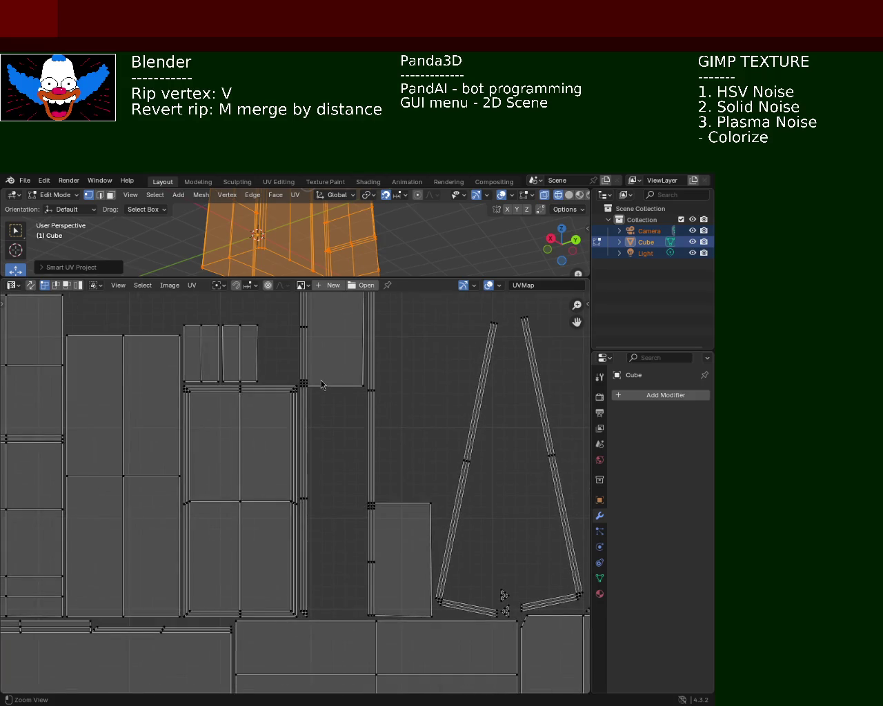
scroll(331, 510, "down", 2)
middle_click_drag(331, 511, 335, 441)
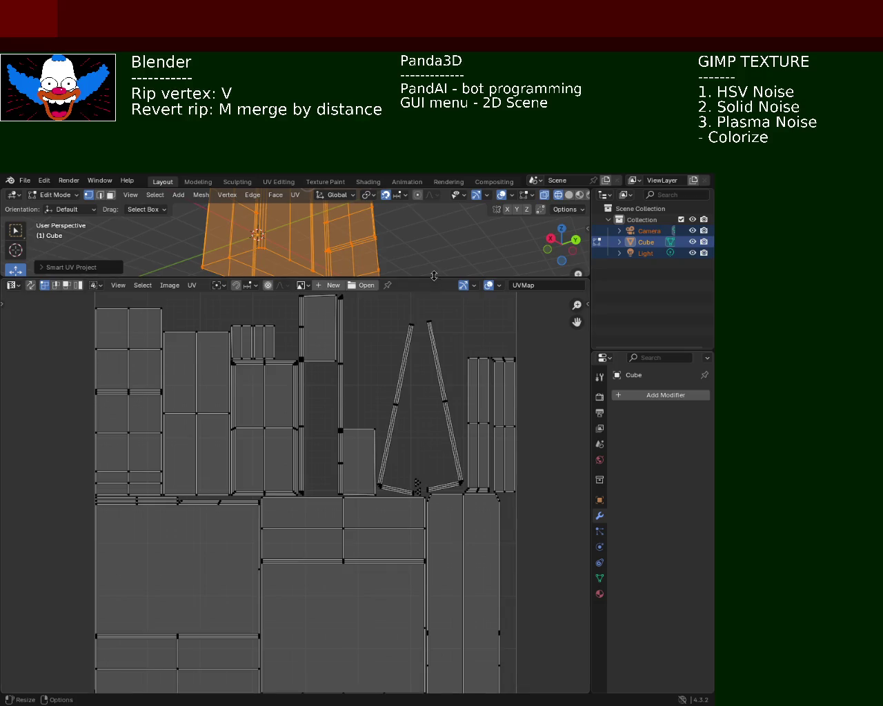
left_click_drag(435, 279, 407, 445)
key("alt+a")
mouse_move(416, 276)
middle_mouse_down()
mouse_move(404, 295)
mouse_move(473, 321)
mouse_move(452, 302)
middle_mouse_up()
Step: Switch to Solid shading and orbit around the cabinet to inspect its front and top
left_click(568, 195)
mouse_move(522, 220)
middle_mouse_down()
mouse_move(342, 237)
mouse_move(236, 276)
mouse_move(175, 274)
mouse_move(405, 263)
mouse_move(432, 282)
mouse_move(487, 278)
mouse_move(498, 260)
mouse_move(386, 248)
mouse_move(249, 304)
mouse_move(178, 316)
mouse_move(297, 296)
mouse_move(300, 307)
middle_mouse_up()
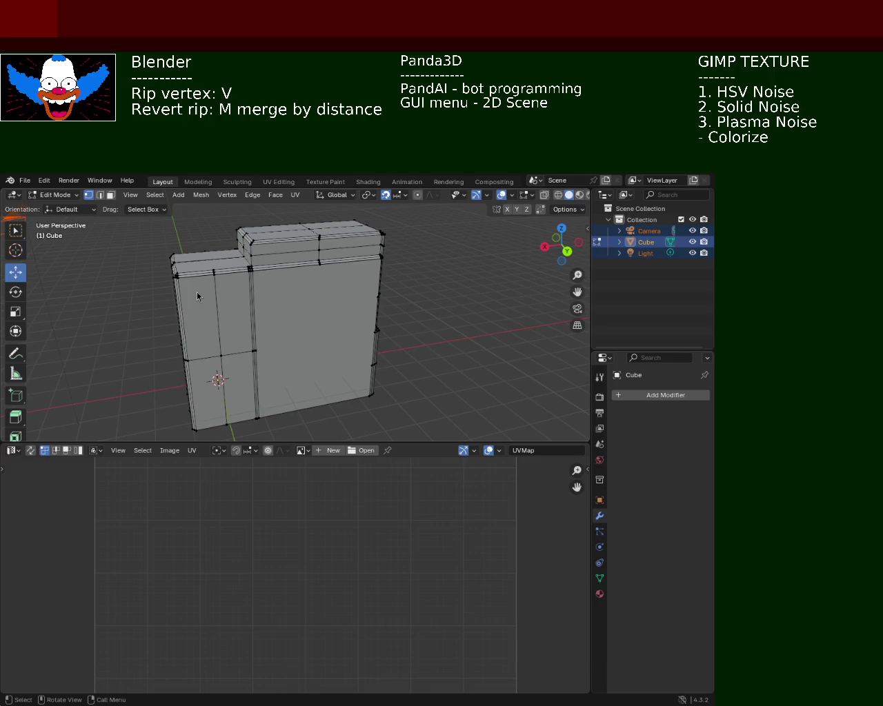
mouse_move(280, 297)
middle_mouse_down()
mouse_move(262, 270)
mouse_move(272, 276)
mouse_move(265, 310)
mouse_move(259, 285)
middle_mouse_up()
scroll(272, 276, "up", 5)
middle_click_drag(309, 314, 285, 309, "shift")
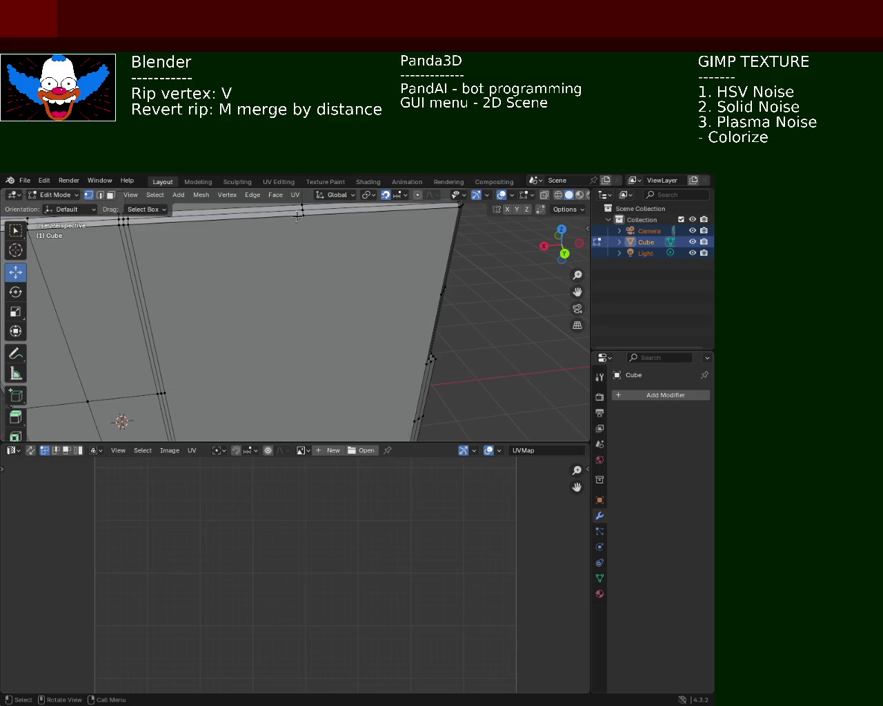
left_click(174, 376)
mouse_move(245, 385)
middle_mouse_down()
mouse_move(285, 310)
mouse_move(201, 355)
mouse_move(279, 335)
mouse_move(247, 350)
middle_mouse_up()
mouse_move(259, 264)
middle_mouse_down()
mouse_move(318, 351)
mouse_move(276, 319)
mouse_move(250, 323)
mouse_move(250, 292)
mouse_move(270, 322)
middle_mouse_up()
scroll(250, 292, "up", 2)
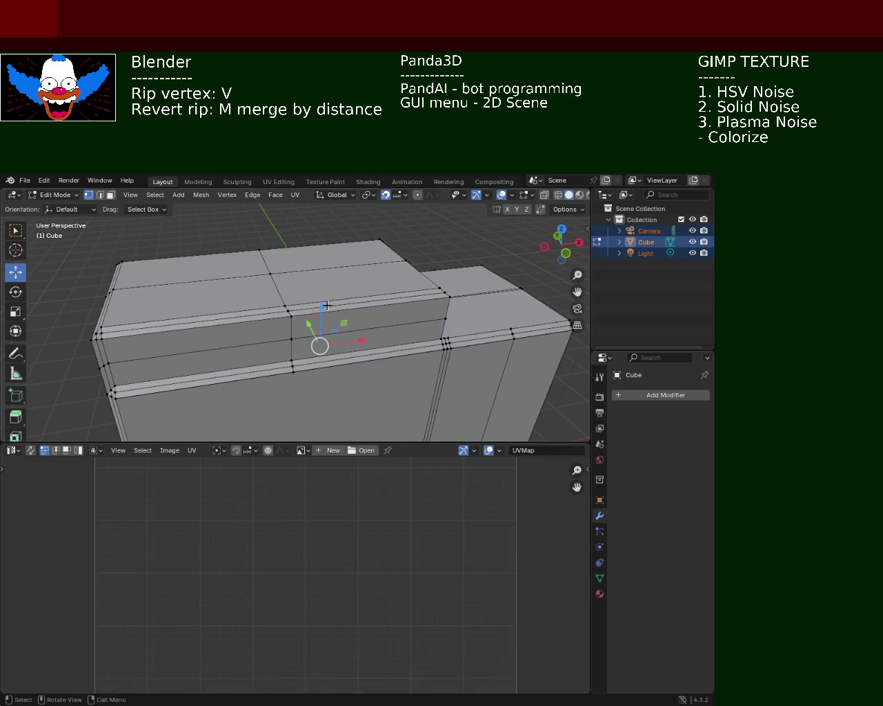
Step: Select two top edges in edge mode, look them over, and save cabinet_1.blend
left_click(100, 195)
left_click(283, 314)
left_click(258, 314, "shift")
mouse_move(258, 314)
middle_mouse_down()
mouse_move(250, 321)
mouse_move(274, 399)
mouse_move(175, 374)
mouse_move(241, 334)
middle_mouse_up()
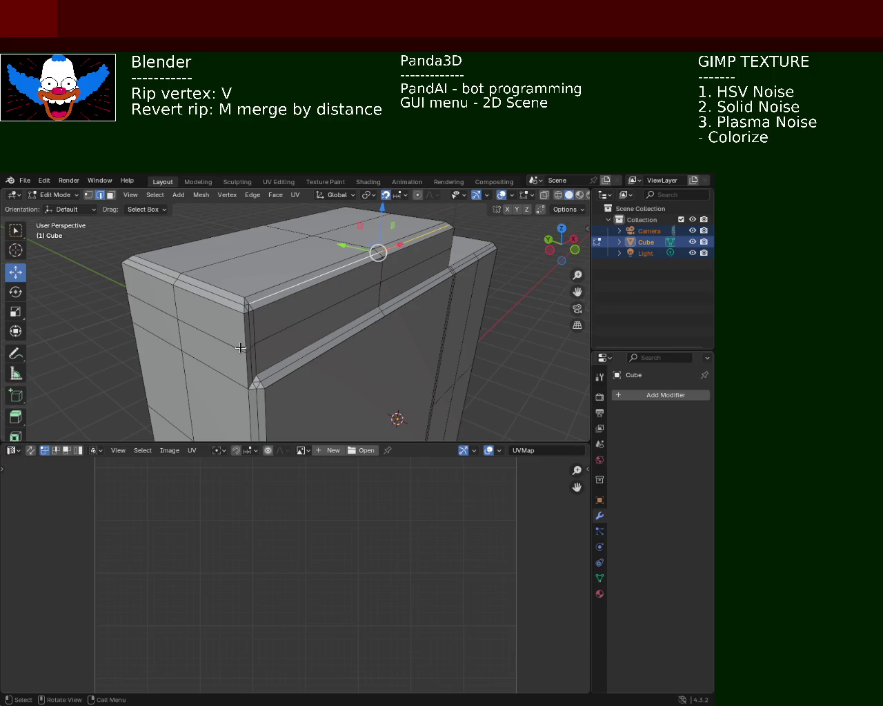
middle_click_drag(312, 288, 219, 249)
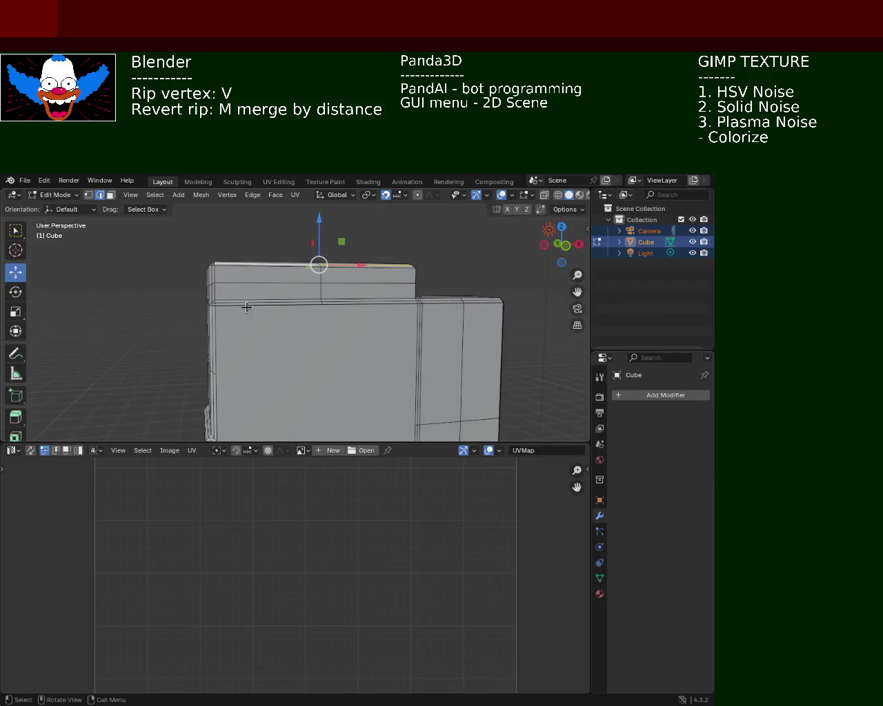
key("ctrl+s")
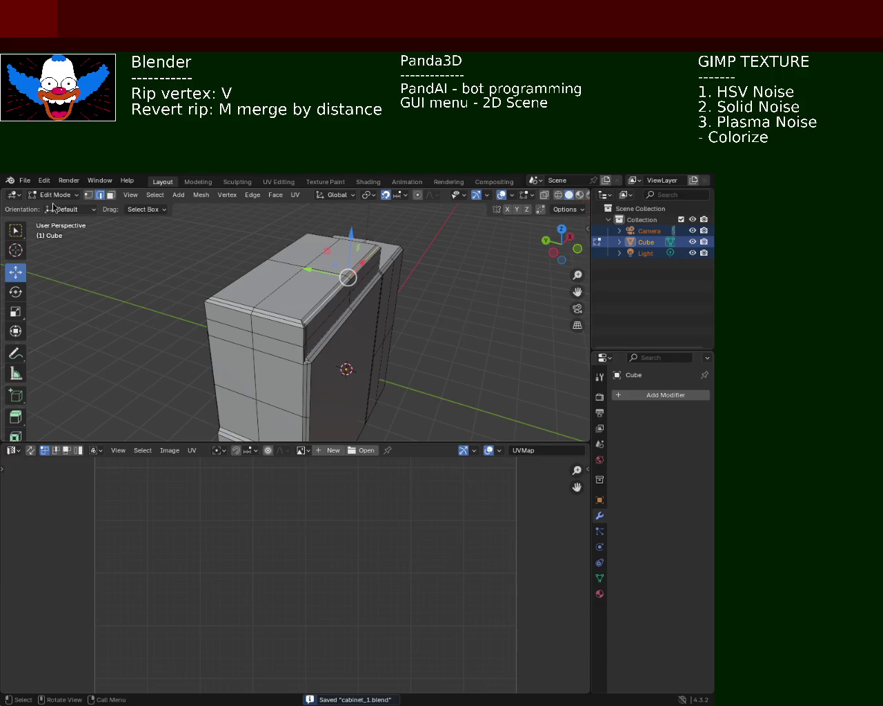
left_click(26, 181)
mouse_move(40, 193)
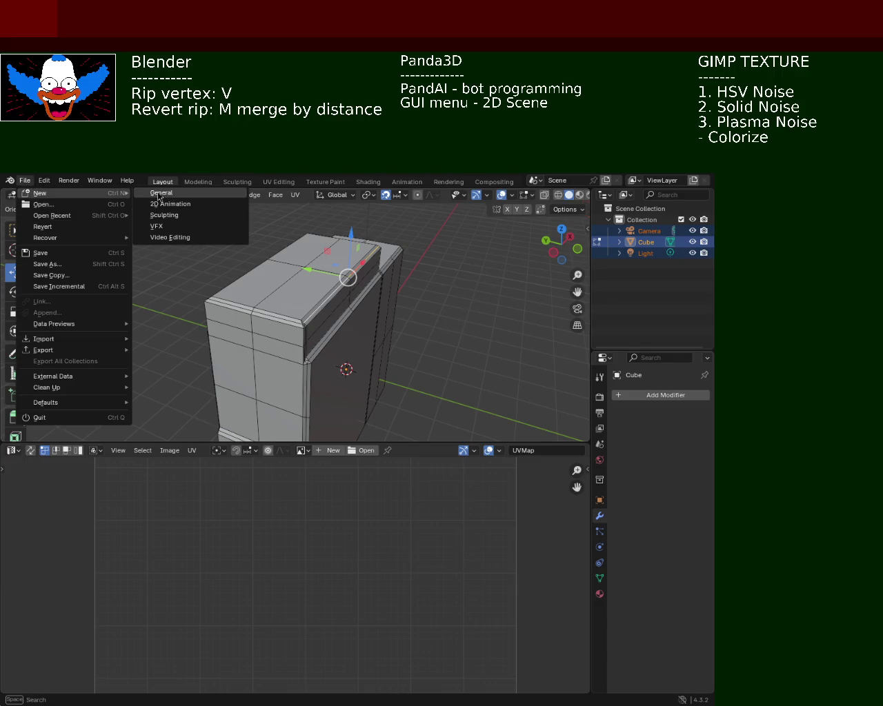
Step: Start a new General scene, then open light_pole_1.blend from the recent files
left_click(153, 197)
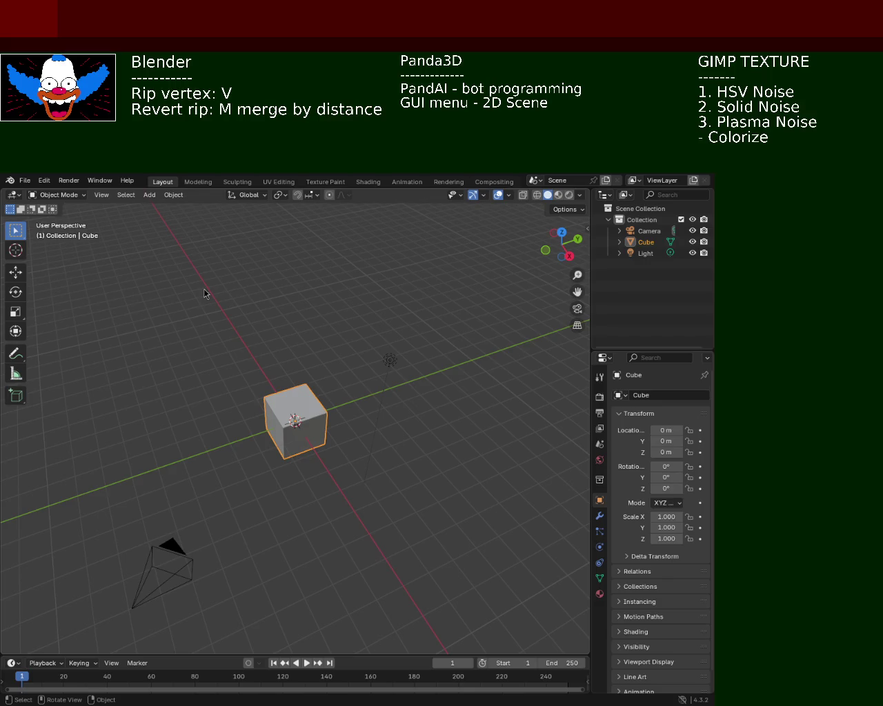
left_click(25, 180)
mouse_move(52, 215)
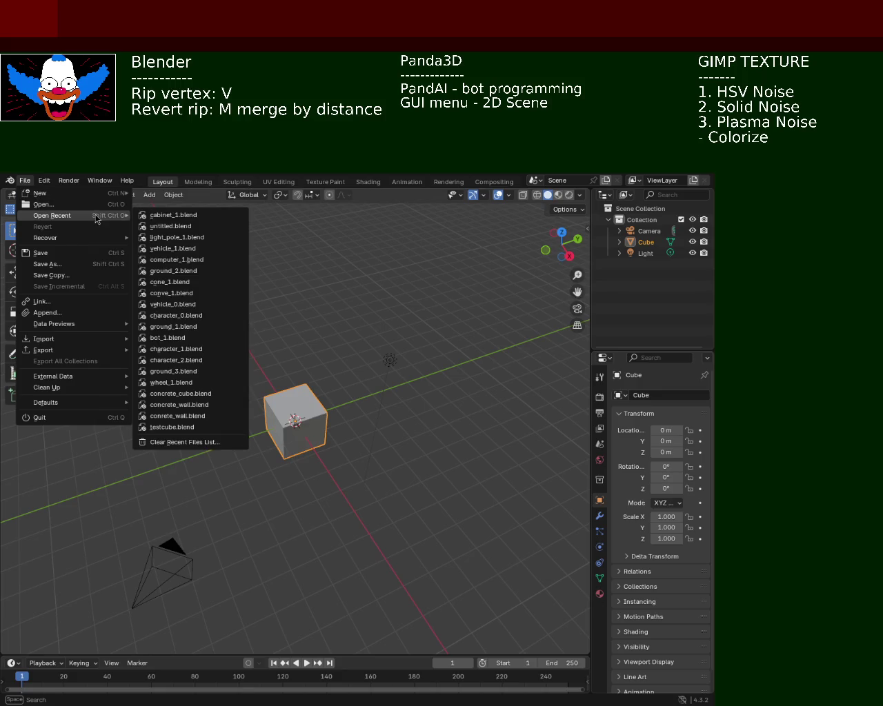
left_click(194, 239)
Step: Raise two bottom edges of the lamp head straight up along Z
mouse_move(367, 370)
middle_mouse_down()
mouse_move(386, 365)
mouse_move(335, 315)
mouse_move(338, 384)
middle_mouse_up()
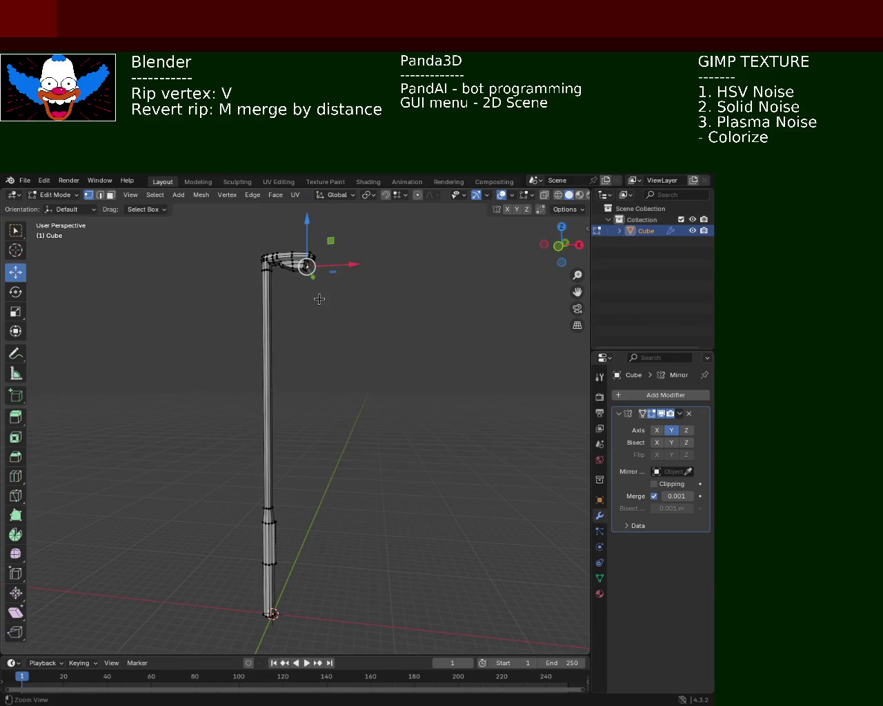
mouse_move(433, 356)
middle_mouse_down()
mouse_move(360, 361)
mouse_move(375, 376)
mouse_move(432, 386)
mouse_move(463, 433)
mouse_move(514, 420)
mouse_move(406, 349)
mouse_move(366, 355)
mouse_move(357, 372)
mouse_move(334, 278)
mouse_move(359, 388)
mouse_move(310, 357)
mouse_move(205, 329)
mouse_move(226, 361)
middle_mouse_up()
left_click(214, 387)
left_click(195, 388, "shift")
key("g")
key("z")
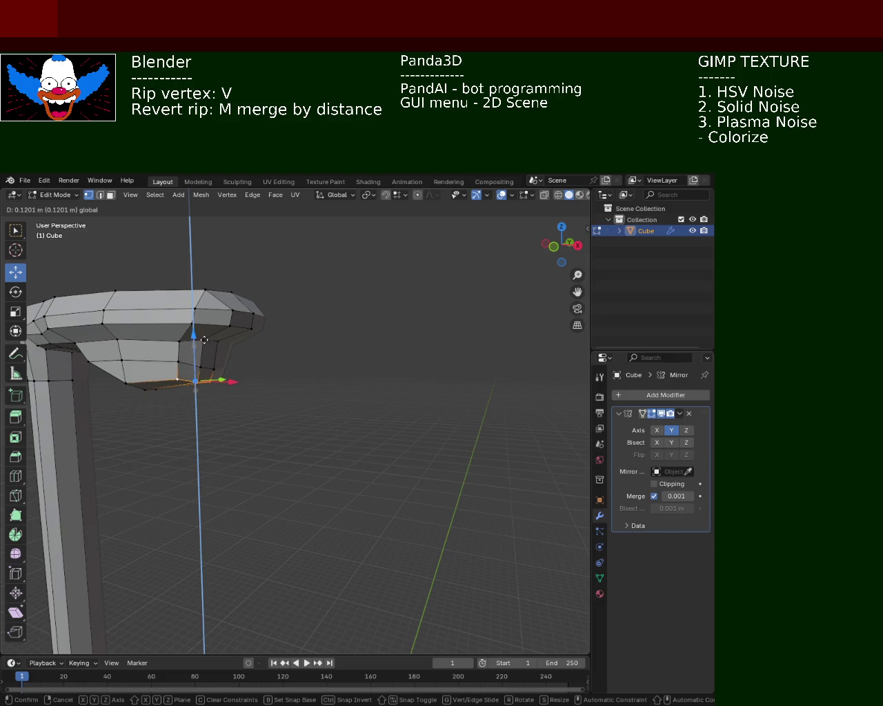
left_click(200, 366)
left_click(206, 367)
key("g")
key("z")
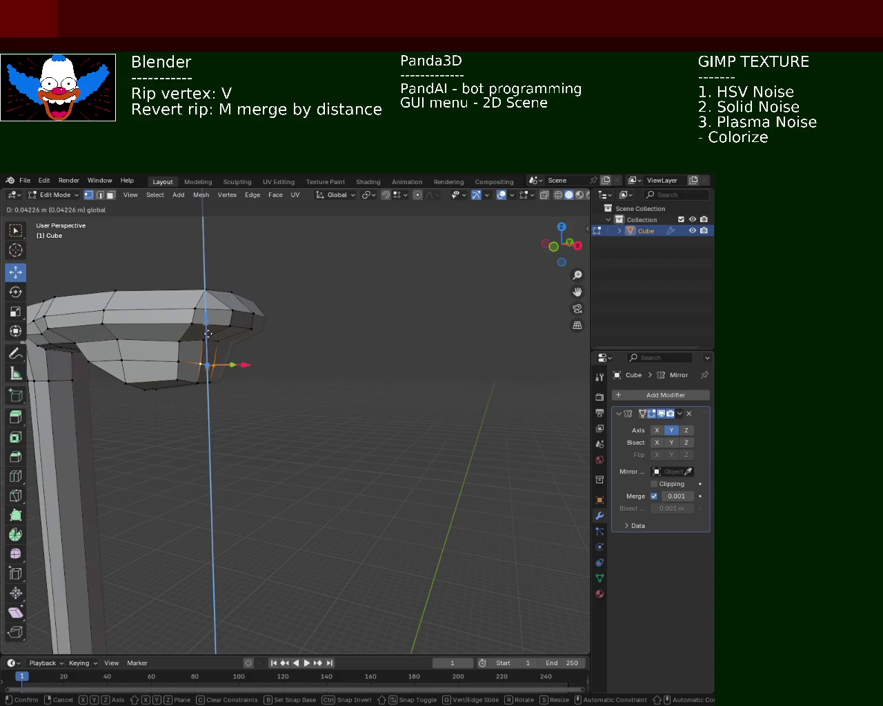
left_click(207, 334)
Step: Inspect the lamp head from below, trying vertex picks and then clearing them
mouse_move(266, 375)
middle_mouse_down()
mouse_move(262, 400)
mouse_move(308, 394)
mouse_move(280, 393)
middle_mouse_up()
left_click(286, 392)
left_click(341, 415, "ctrl")
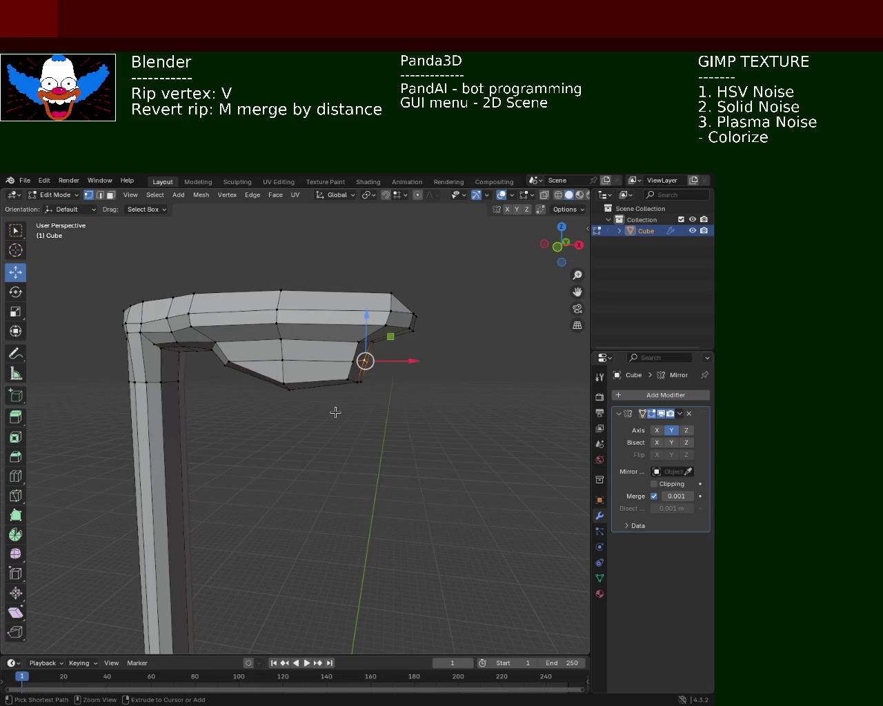
left_click(328, 418)
scroll(285, 384, "down", 10)
mouse_move(339, 435)
middle_mouse_down()
mouse_move(403, 384)
mouse_move(383, 363)
middle_mouse_up()
mouse_move(333, 336)
middle_mouse_down()
mouse_move(351, 329)
mouse_move(327, 341)
mouse_move(337, 356)
mouse_move(356, 302)
mouse_move(361, 354)
mouse_move(457, 226)
middle_mouse_up()
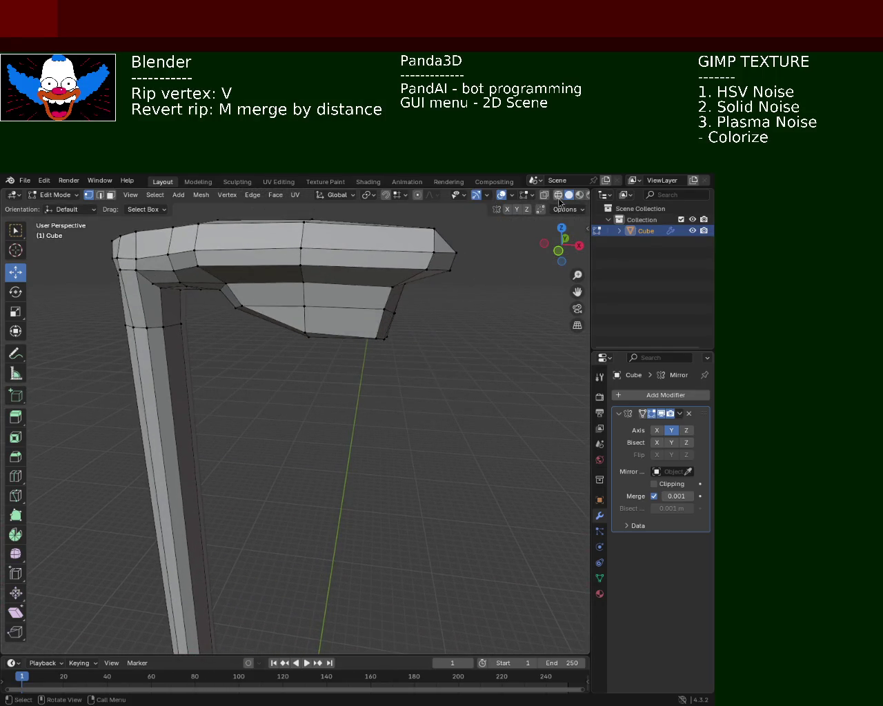
Step: In wireframe view, box-select the lamp head's bottom edges and lift them higher
left_click(557, 195)
mouse_move(405, 402)
left_mouse_down()
mouse_move(327, 356)
mouse_move(241, 282)
left_mouse_up()
left_click_drag(343, 309, 353, 290)
left_click(568, 195)
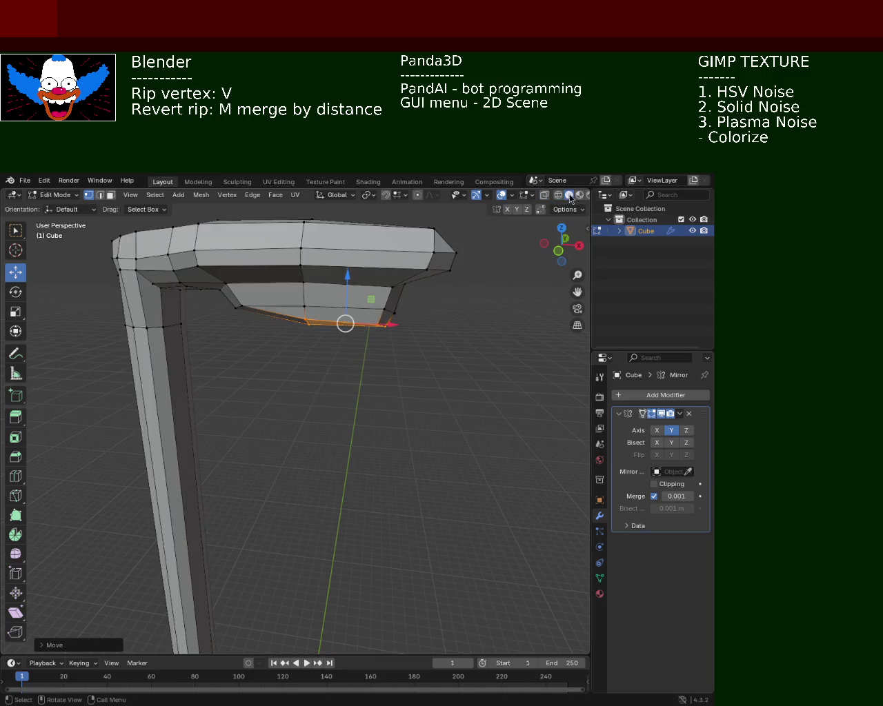
left_click(420, 299)
middle_click_drag(372, 314, 341, 286)
scroll(353, 355, "down", 5)
mouse_move(352, 354)
middle_mouse_down()
mouse_move(360, 319)
mouse_move(371, 341)
mouse_move(356, 305)
mouse_move(370, 333)
mouse_move(348, 304)
mouse_move(326, 348)
mouse_move(308, 303)
mouse_move(311, 324)
mouse_move(312, 317)
middle_mouse_up()
scroll(340, 292, "up", 3)
scroll(326, 348, "up", 2)
Step: Reposition the lamp arm's left corner vertex vertically, then within the Y-Z plane
key("v")
key("z")
right_click(331, 337)
scroll(343, 335, "down", 5)
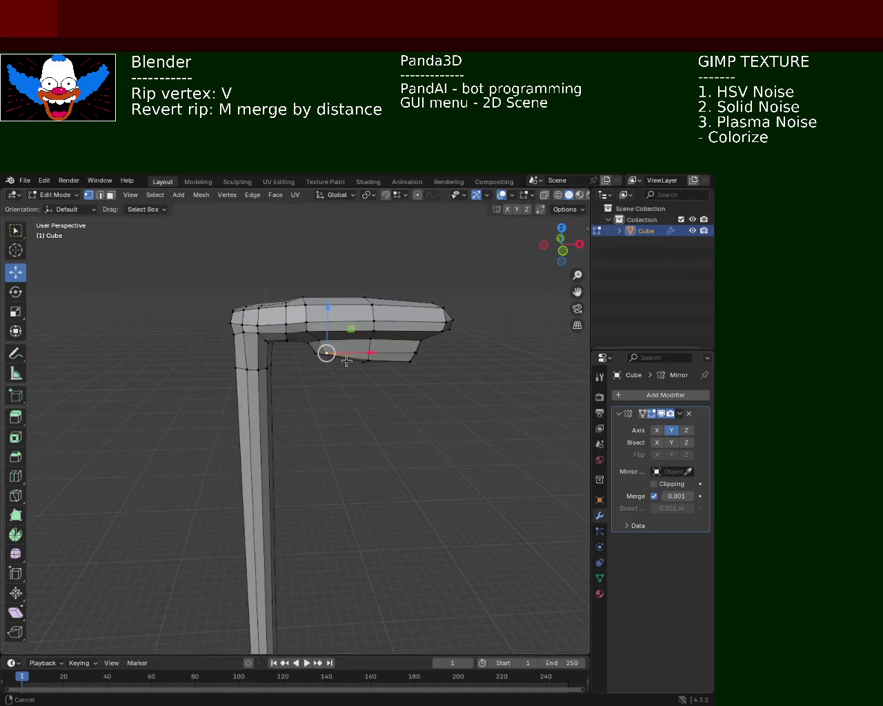
scroll(233, 394, "up", 5)
left_click(172, 359)
left_click(125, 358)
key("g")
key("z")
left_click(125, 331)
key("g")
key("shift+x")
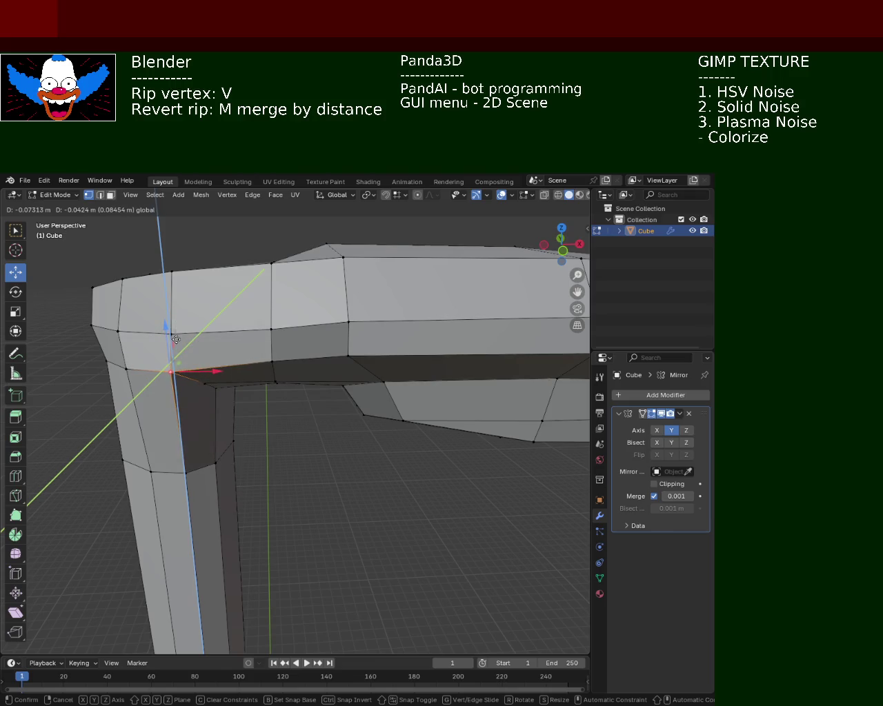
left_click(170, 368)
Step: Raise another lamp head vertex slightly
mouse_move(169, 369)
middle_mouse_down("ctrl")
mouse_move(325, 331)
mouse_move(277, 357)
mouse_move(356, 369)
middle_mouse_up("ctrl")
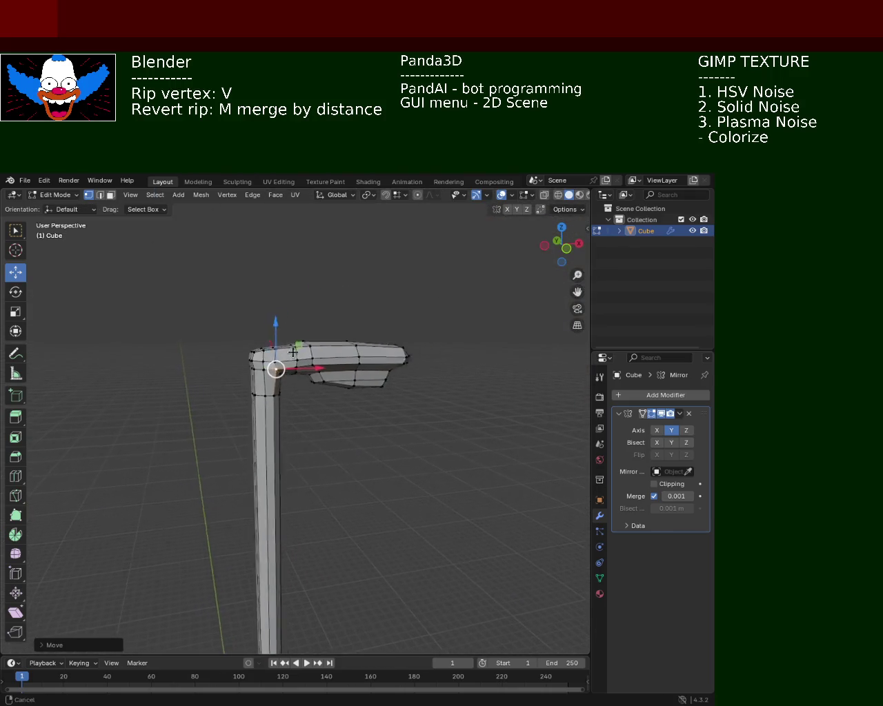
left_click(292, 357)
left_click_drag(294, 335, 294, 329)
mouse_move(333, 380)
middle_mouse_down("ctrl")
mouse_move(324, 325)
mouse_move(319, 347)
mouse_move(313, 320)
mouse_move(305, 328)
middle_mouse_up("ctrl")
Step: Save light_pole_1.blend
key("ctrl+s")
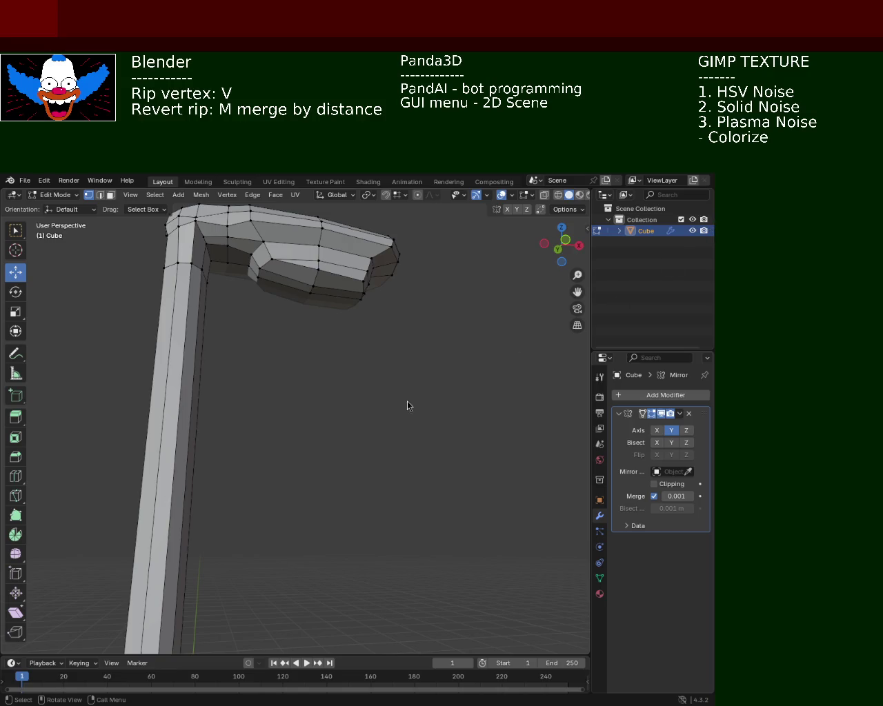
scroll(353, 296, "down", 2)
middle_click_drag(363, 310, 329, 335, "shift")
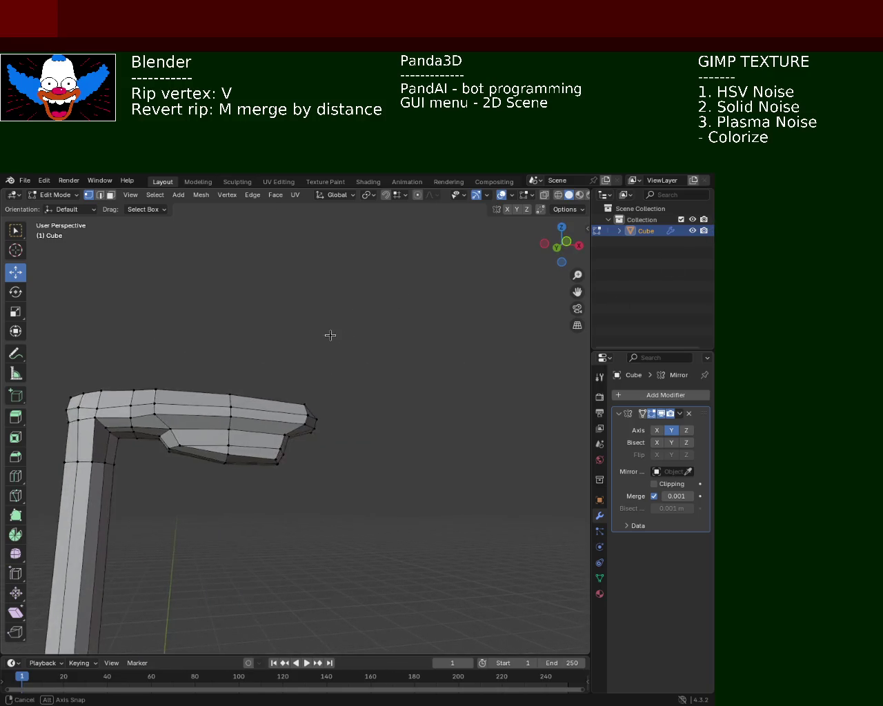
Step: Undo the accidental sideways vertex move
scroll(329, 335, "up", 3)
left_click_drag(375, 314, 336, 321)
mouse_move(444, 356)
middle_mouse_down()
mouse_move(306, 331)
mouse_move(367, 336)
middle_mouse_up()
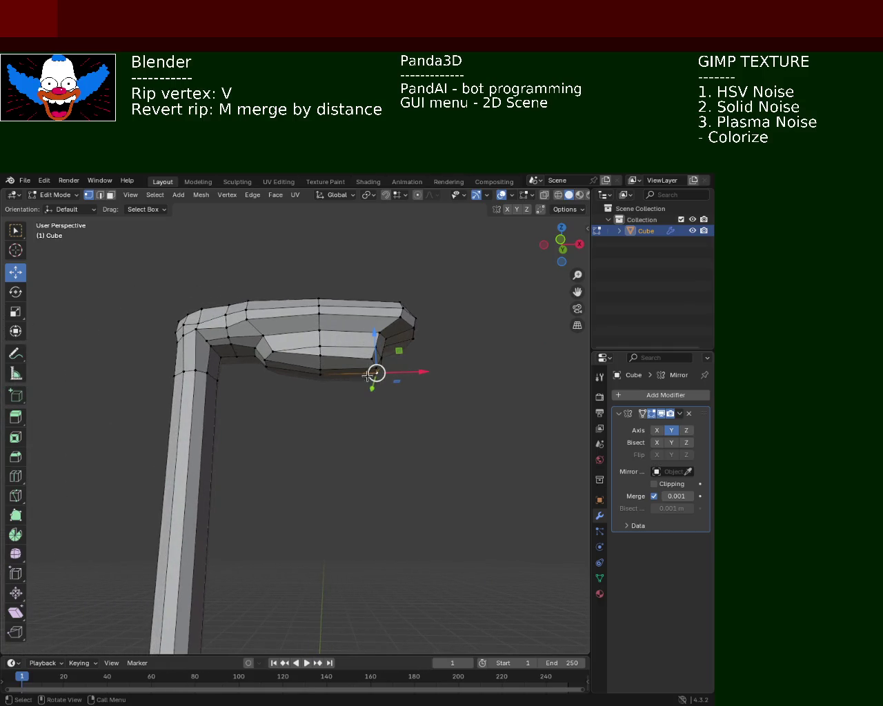
key("ctrl+z")
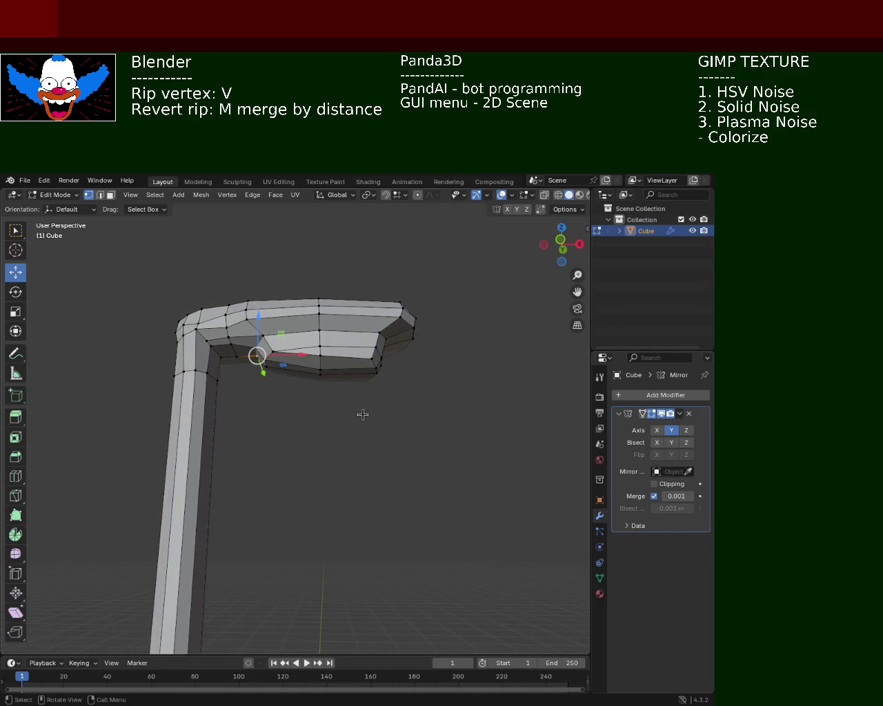
Step: Snap the lower vertex onto the lamp head's front edge and slide it along Y
mouse_move(227, 335)
middle_mouse_down("shift")
mouse_move(312, 371)
mouse_move(326, 421)
mouse_move(278, 321)
mouse_move(467, 233)
middle_mouse_up("shift")
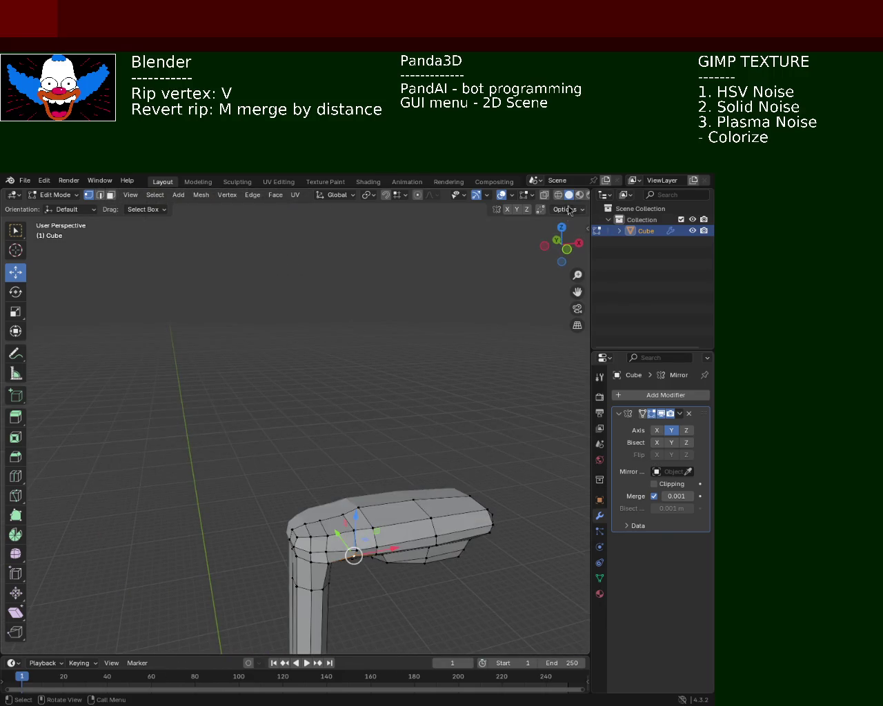
mouse_move(351, 416)
middle_mouse_down("shift")
mouse_move(274, 288)
mouse_move(138, 222)
mouse_move(329, 377)
mouse_move(290, 399)
middle_mouse_up("shift")
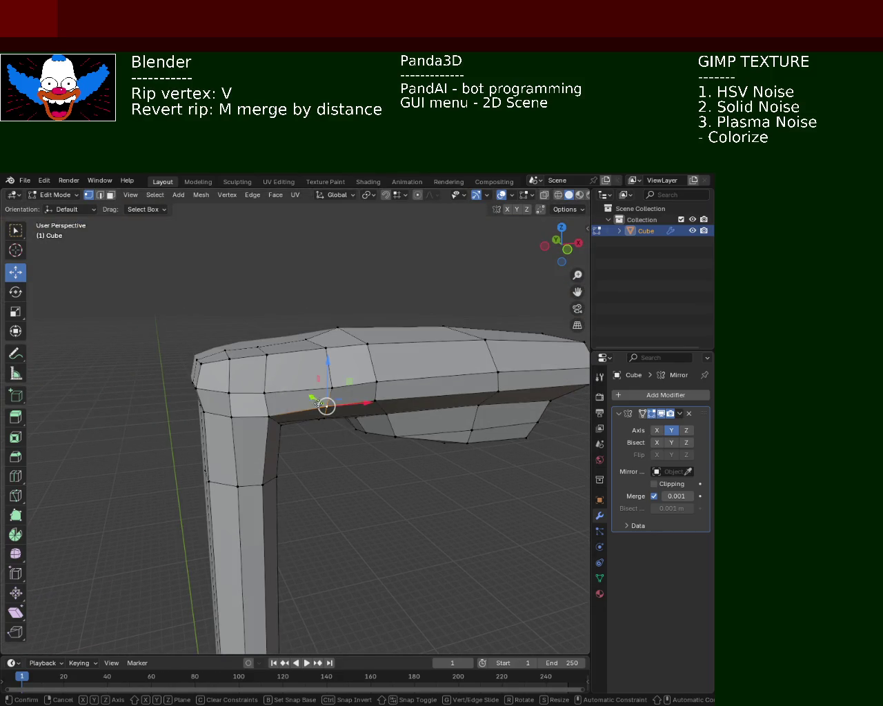
key("v")
left_click(336, 358)
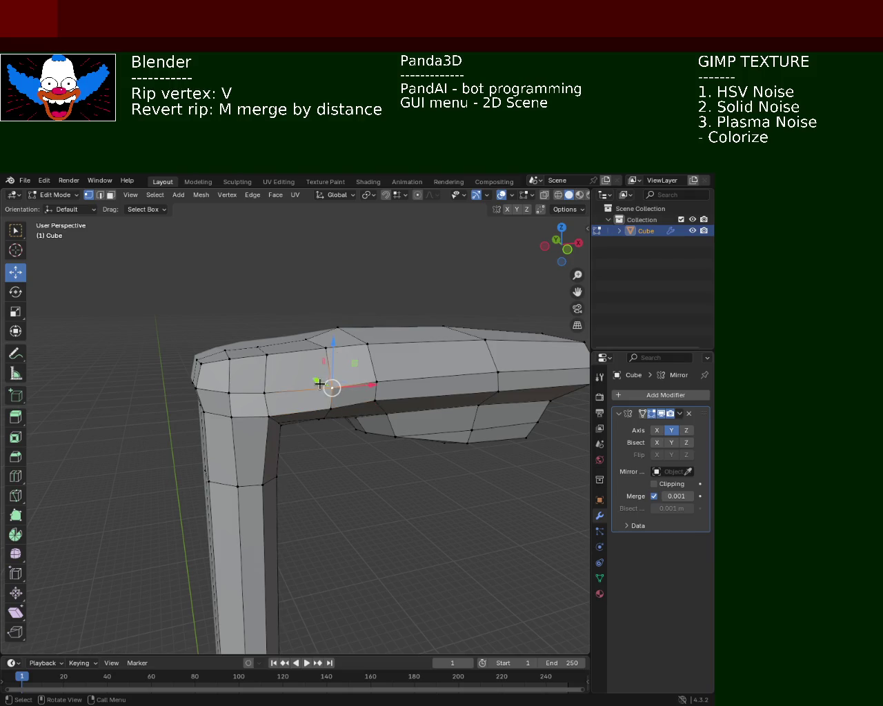
key("g")
key("y")
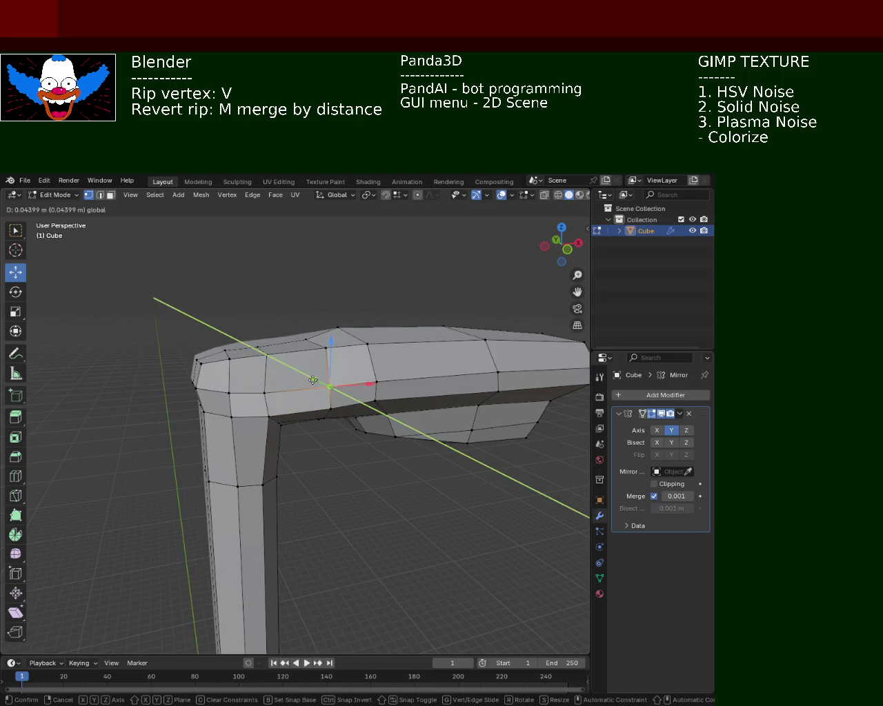
left_click(315, 380)
mouse_move(314, 380)
middle_mouse_down()
mouse_move(272, 356)
mouse_move(236, 374)
mouse_move(235, 297)
mouse_move(266, 342)
middle_mouse_up()
Step: Rip the notch vertex beneath the lamp head and move it to its new position
left_click(224, 325)
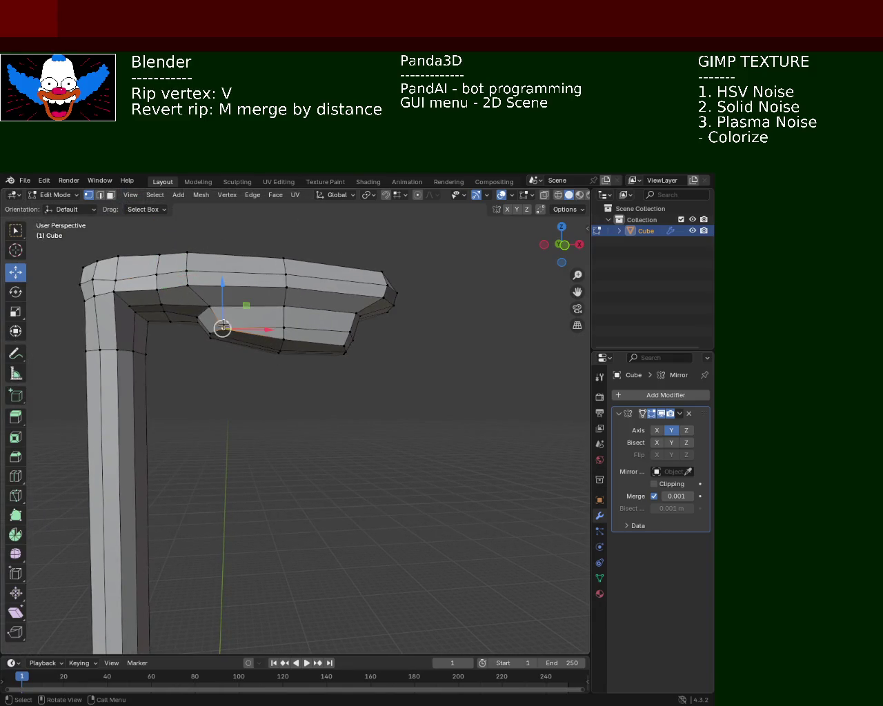
key("v")
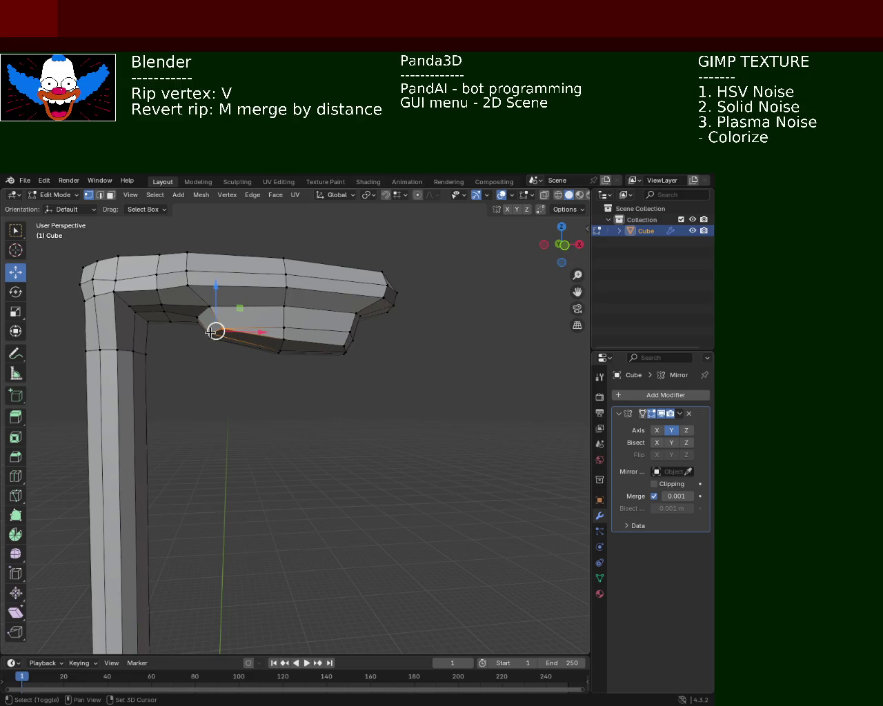
key("v")
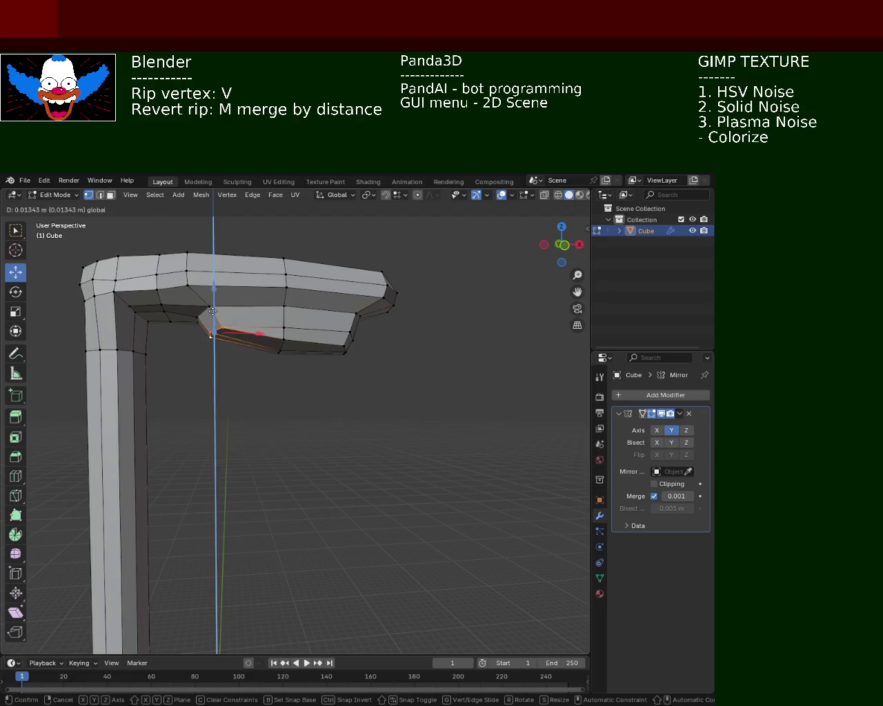
left_click(211, 329)
left_click(316, 361)
scroll(316, 362, "down", 6)
scroll(317, 362, "down", 3, "shift")
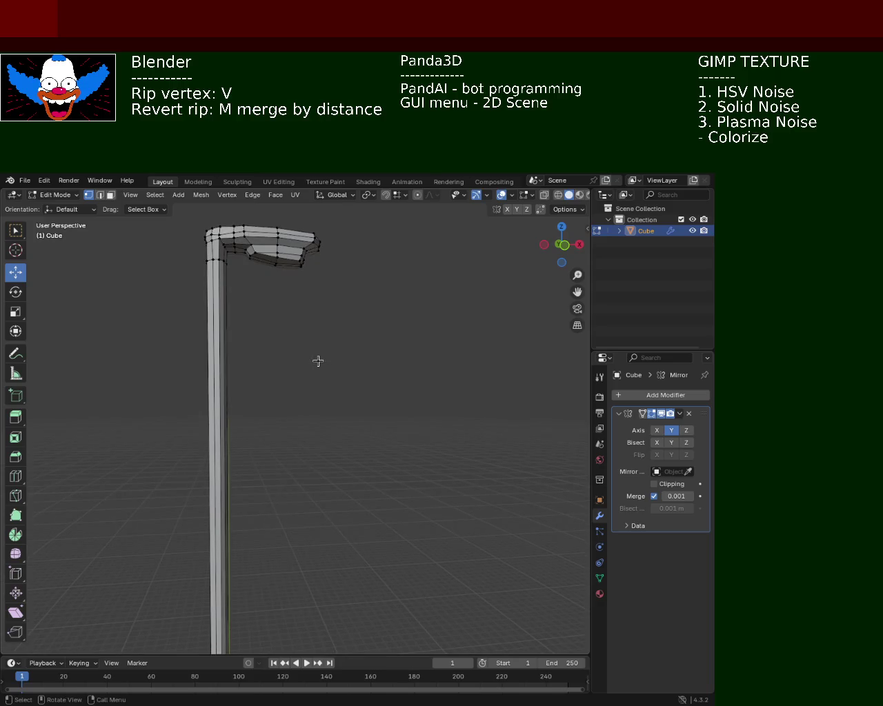
scroll(322, 414, "down", 3)
mouse_move(327, 435)
middle_mouse_down()
mouse_move(327, 418)
mouse_move(250, 405)
mouse_move(202, 414)
mouse_move(340, 445)
mouse_move(186, 388)
mouse_move(211, 453)
mouse_move(334, 449)
mouse_move(347, 430)
mouse_move(329, 412)
mouse_move(376, 435)
mouse_move(438, 343)
mouse_move(309, 391)
middle_mouse_up()
middle_click_drag(411, 401, 347, 402, "shift")
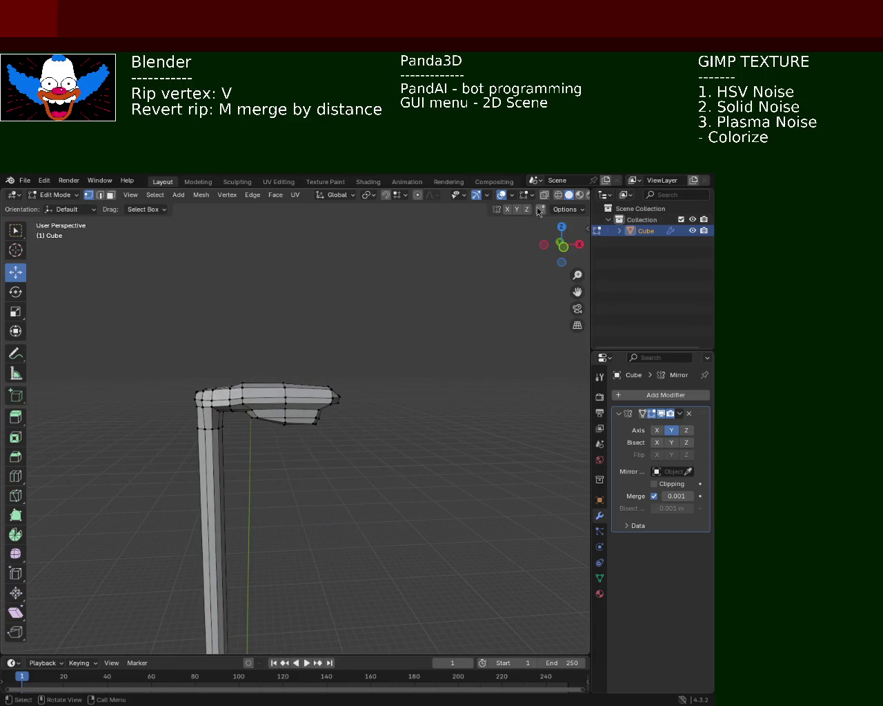
Step: In wireframe view, box-select the lamp head's top vertex ring and try a vertical move
left_click(558, 195)
left_click_drag(135, 339, 364, 393)
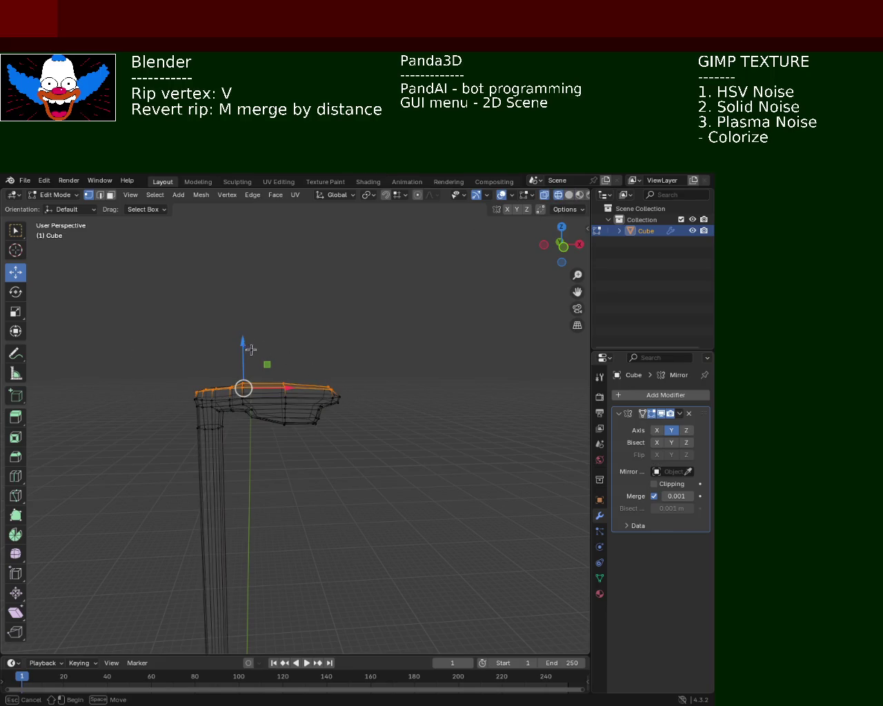
left_click(248, 353)
left_click_drag(156, 362, 370, 392)
left_click(147, 339)
mouse_move(148, 340)
left_mouse_down()
mouse_move(344, 380)
mouse_move(326, 381)
left_mouse_up()
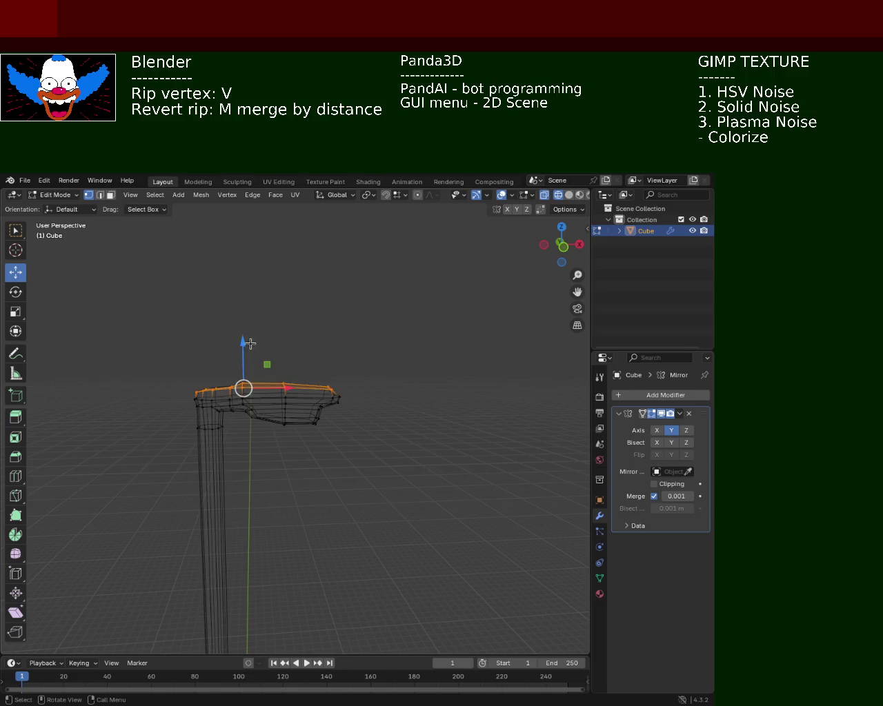
left_click_drag(240, 342, 241, 350)
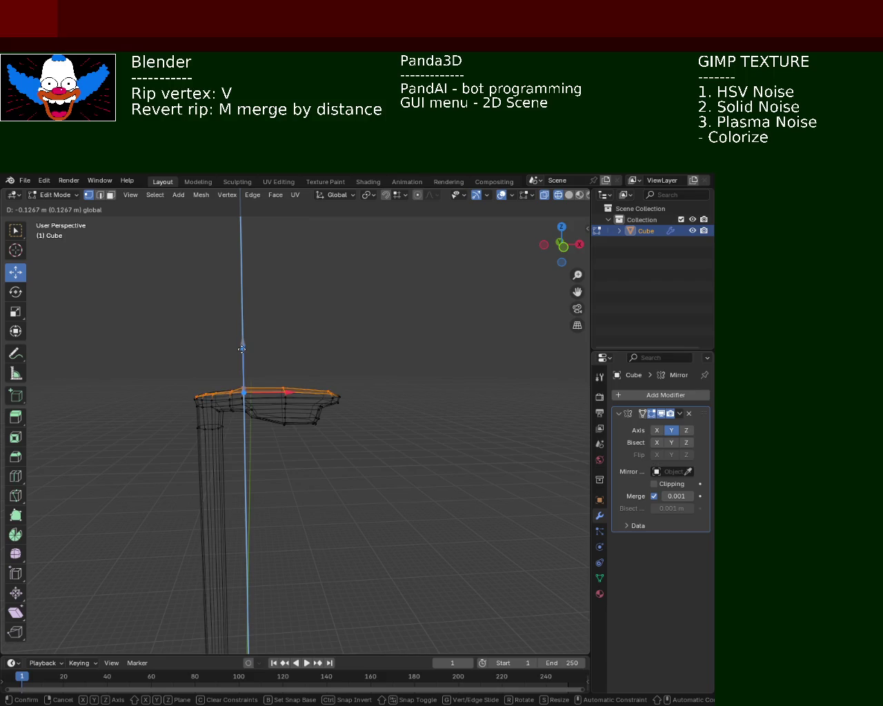
left_click_drag(242, 350, 242, 348)
left_click(360, 339)
key("ctrl+z")
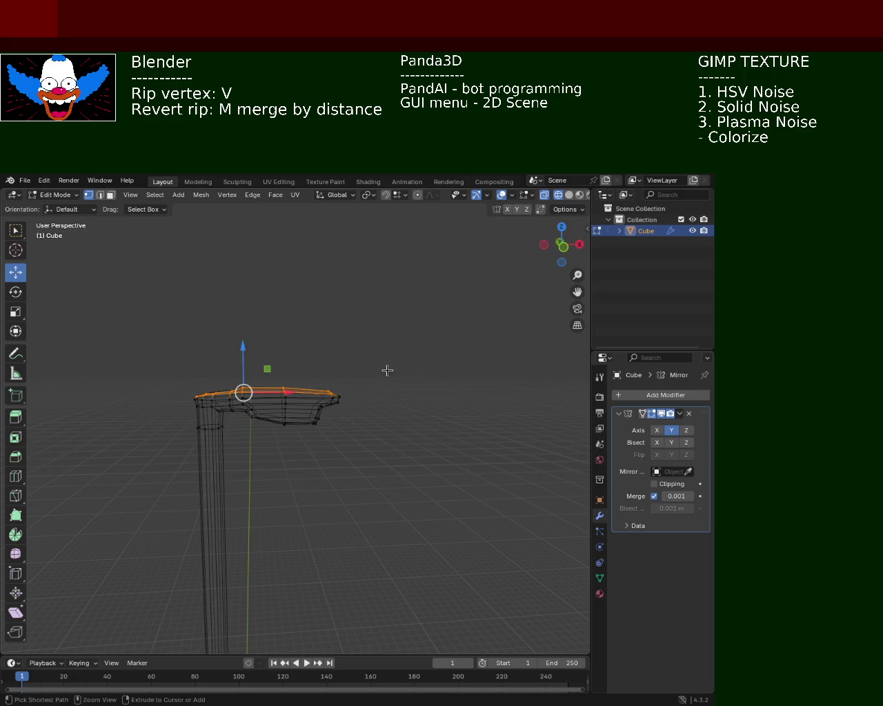
Step: Reselect the top vertices, lower them slightly, and return to solid shading
left_click_drag(376, 348, 241, 386)
left_click_drag(275, 339, 276, 337)
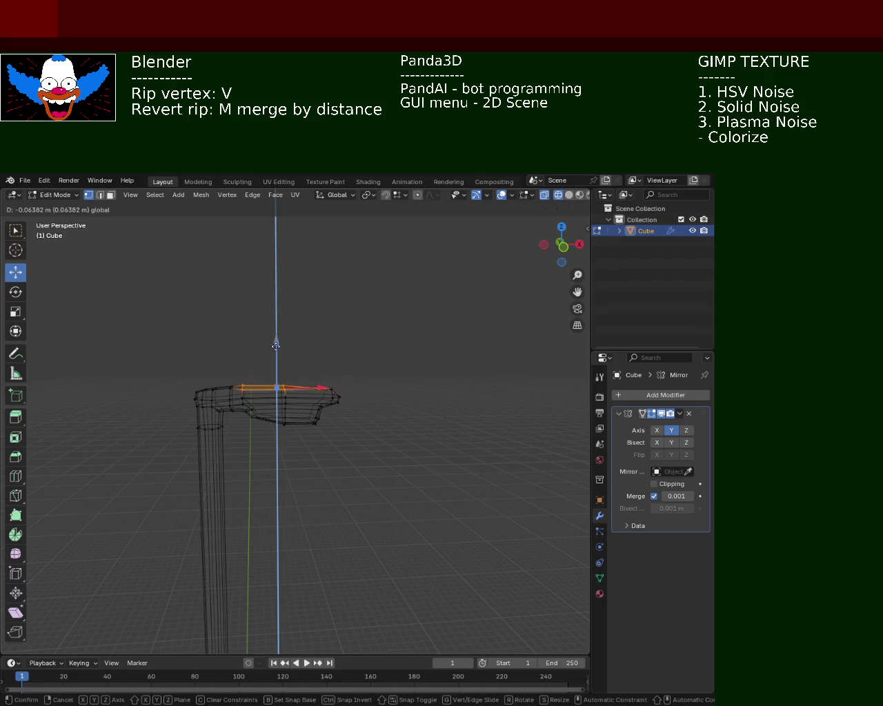
left_click_drag(422, 350, 235, 391)
left_click_drag(283, 336, 287, 339)
left_click(567, 189)
mouse_move(419, 365)
middle_mouse_down()
mouse_move(405, 439)
mouse_move(370, 360)
mouse_move(341, 412)
mouse_move(325, 400)
mouse_move(321, 416)
mouse_move(342, 283)
mouse_move(341, 348)
middle_mouse_up()
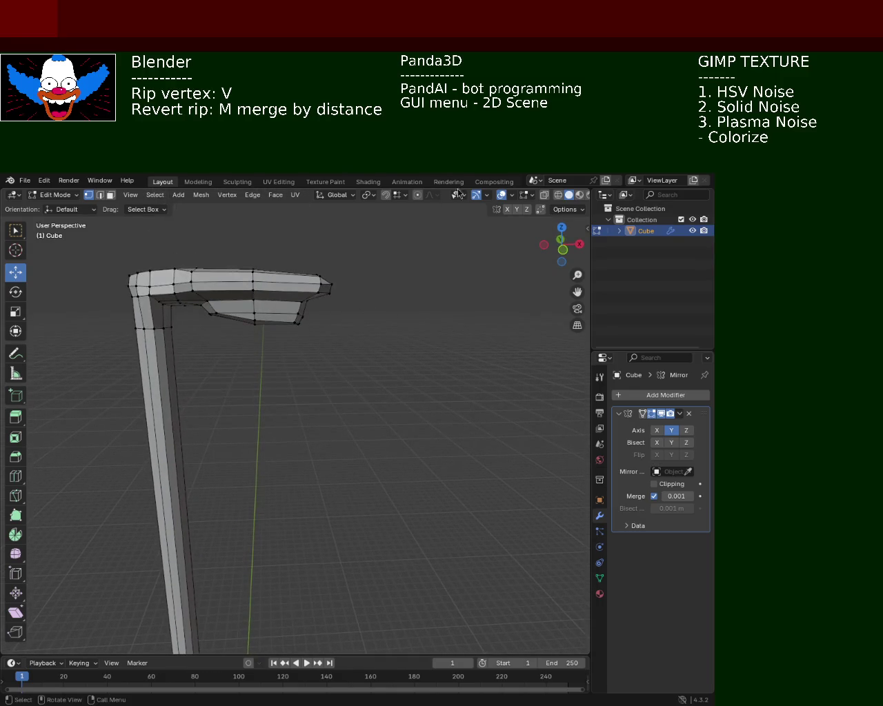
Step: In wireframe view, box-select all lamp tip vertices and pull them back along X
left_click(557, 196)
left_click_drag(411, 242, 317, 342)
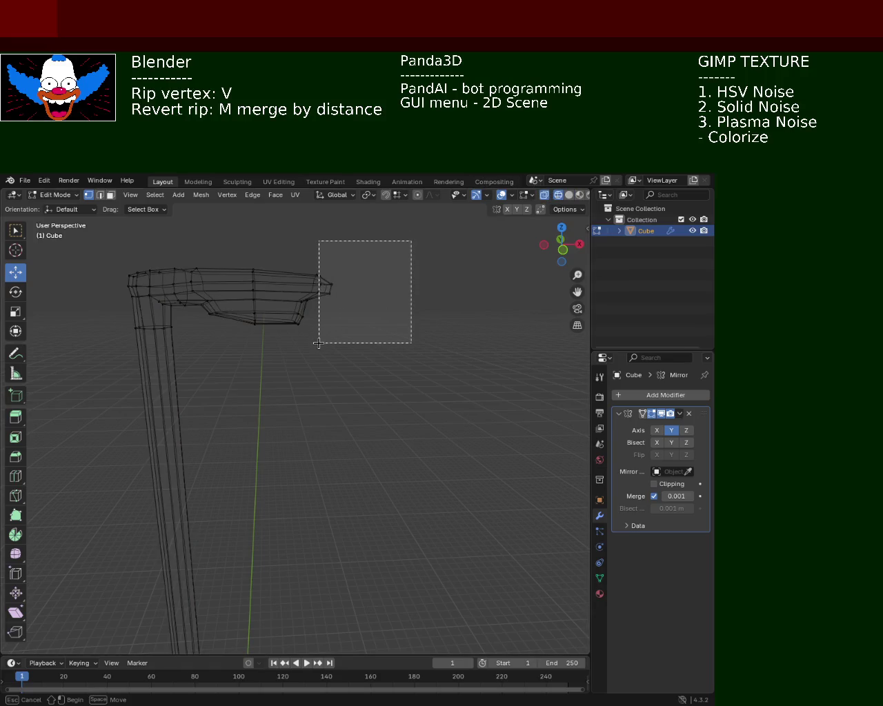
mouse_move(406, 242)
left_mouse_down()
mouse_move(307, 318)
mouse_move(315, 318)
left_mouse_up()
mouse_move(366, 288)
left_mouse_down()
mouse_move(351, 290)
mouse_move(358, 349)
left_mouse_up()
left_click(358, 349)
left_click(569, 195)
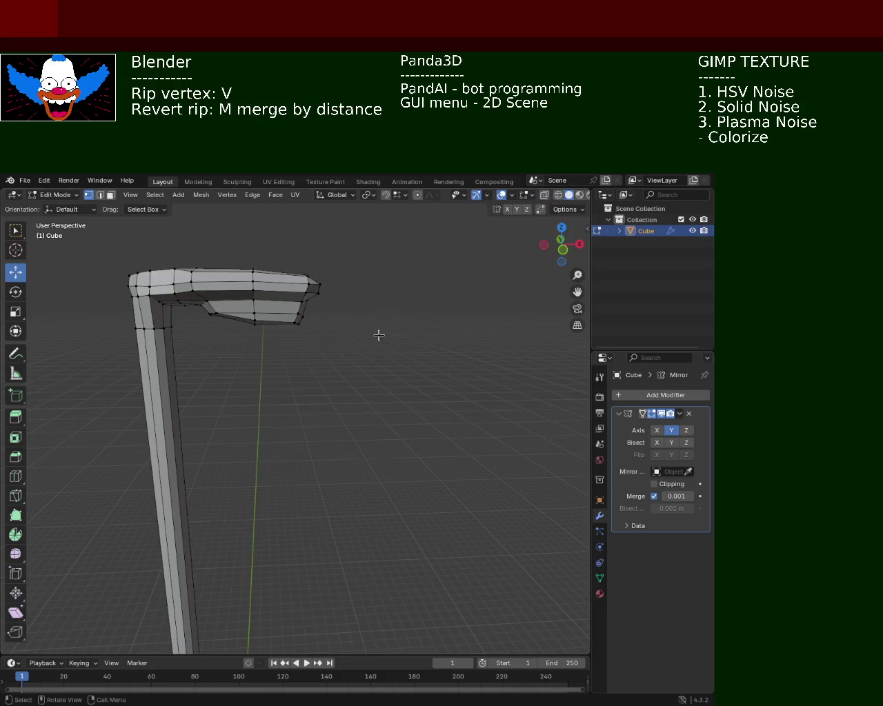
Step: View the lamp head from above and lower the selected vertex vertically
scroll(345, 311, "down", 6)
mouse_move(338, 383)
middle_mouse_down()
mouse_move(320, 396)
mouse_move(318, 370)
middle_mouse_up()
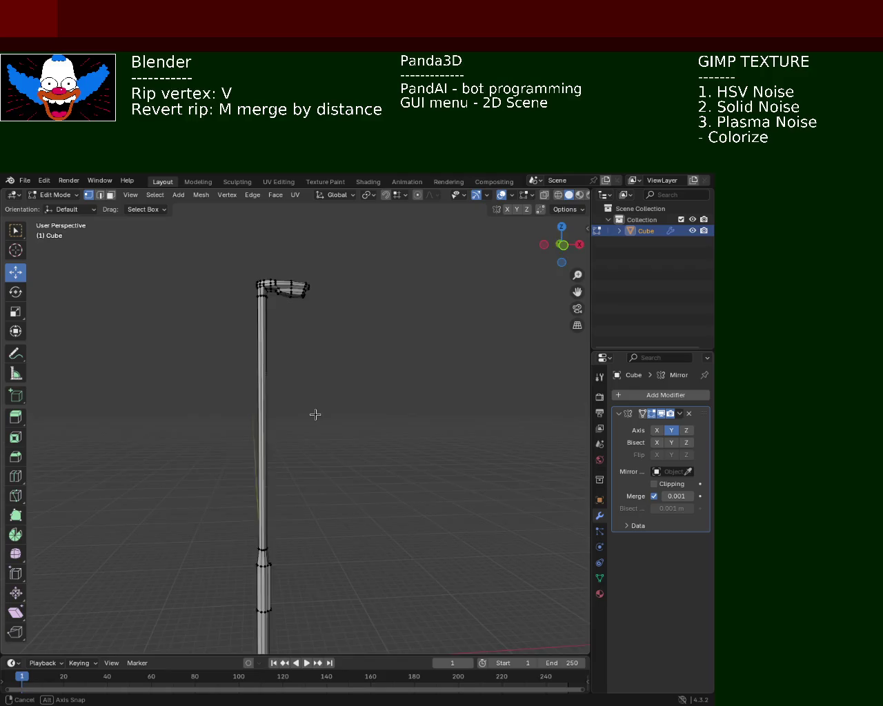
middle_click_drag(315, 413, 317, 411)
scroll(311, 328, "up", 5)
middle_click_drag(311, 327, 309, 384)
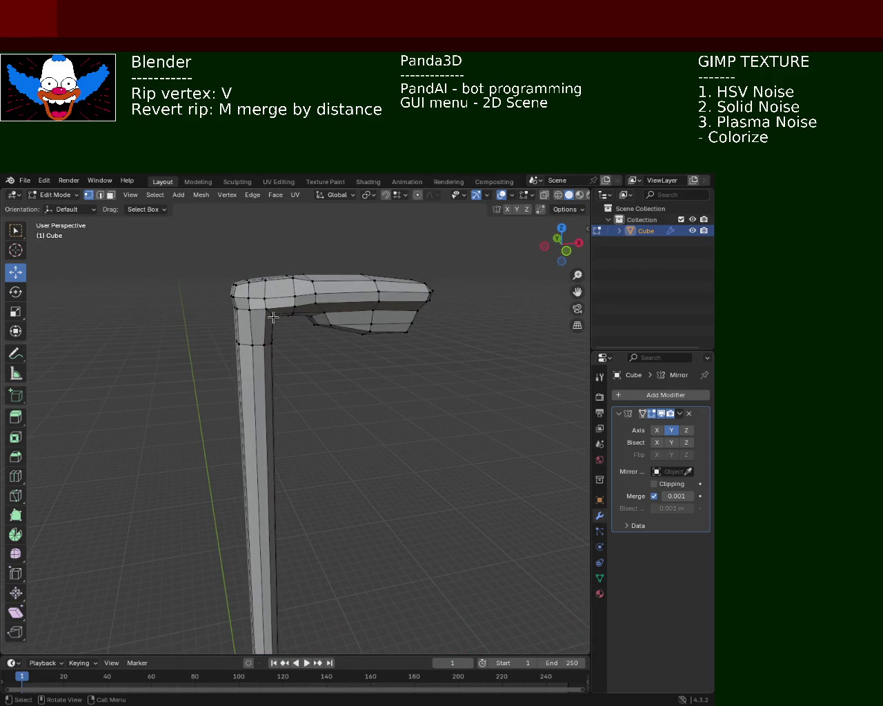
left_click_drag(268, 269, 269, 275)
Step: Rip the pole's top vertex free, place it vertically on the top edge, then lower it
scroll(361, 335, "down", 1)
scroll(361, 335, "down", 3)
mouse_move(380, 478)
middle_mouse_down()
mouse_move(327, 345)
mouse_move(321, 437)
mouse_move(446, 469)
mouse_move(370, 449)
mouse_move(371, 464)
mouse_move(422, 484)
mouse_move(413, 415)
mouse_move(357, 443)
mouse_move(314, 434)
middle_mouse_up()
scroll(299, 430, "up", 4)
mouse_move(259, 372)
middle_mouse_down()
mouse_move(299, 370)
mouse_move(284, 370)
mouse_move(296, 358)
mouse_move(276, 361)
mouse_move(321, 325)
middle_mouse_up()
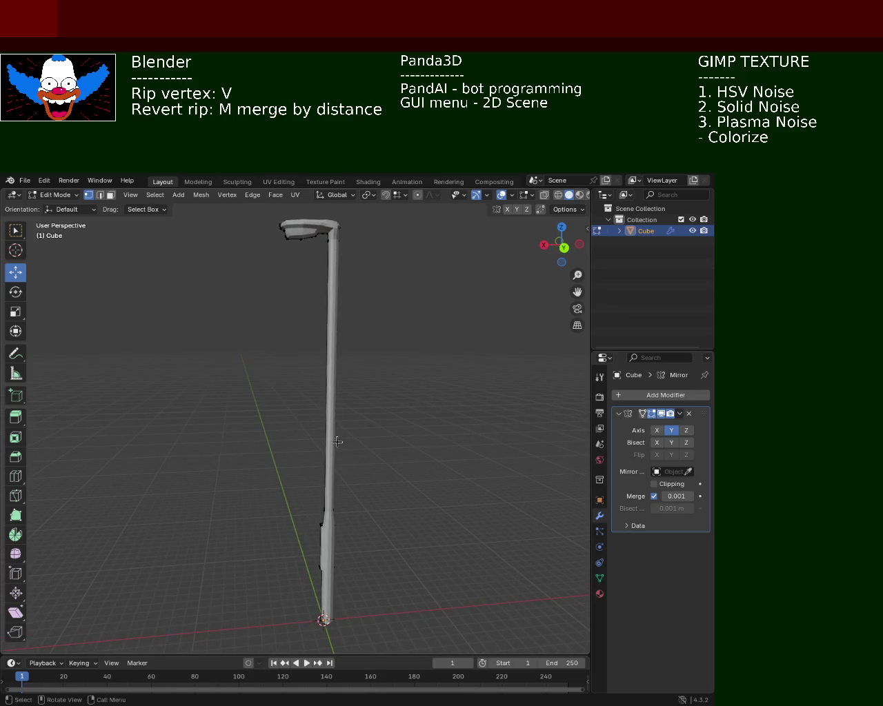
mouse_move(313, 442)
middle_mouse_down()
mouse_move(378, 508)
mouse_move(350, 486)
mouse_move(304, 475)
mouse_move(232, 487)
mouse_move(268, 500)
mouse_move(189, 524)
middle_mouse_up()
scroll(237, 402, "up", 4)
scroll(341, 453, "up", 1)
scroll(227, 437, "up", 2)
scroll(180, 456, "up", 1)
scroll(180, 456, "down", 3)
scroll(171, 433, "up", 2)
scroll(161, 432, "up", 2)
mouse_move(144, 415)
middle_mouse_down("shift")
mouse_move(252, 391)
mouse_move(282, 429)
mouse_move(339, 392)
mouse_move(286, 388)
mouse_move(295, 443)
mouse_move(325, 438)
mouse_move(329, 451)
middle_mouse_up("shift")
scroll(296, 428, "up", 2)
scroll(333, 311, "up", 2)
middle_click_drag(333, 310, 335, 390)
scroll(332, 338, "up", 5)
key("v")
key("z")
left_click(345, 329)
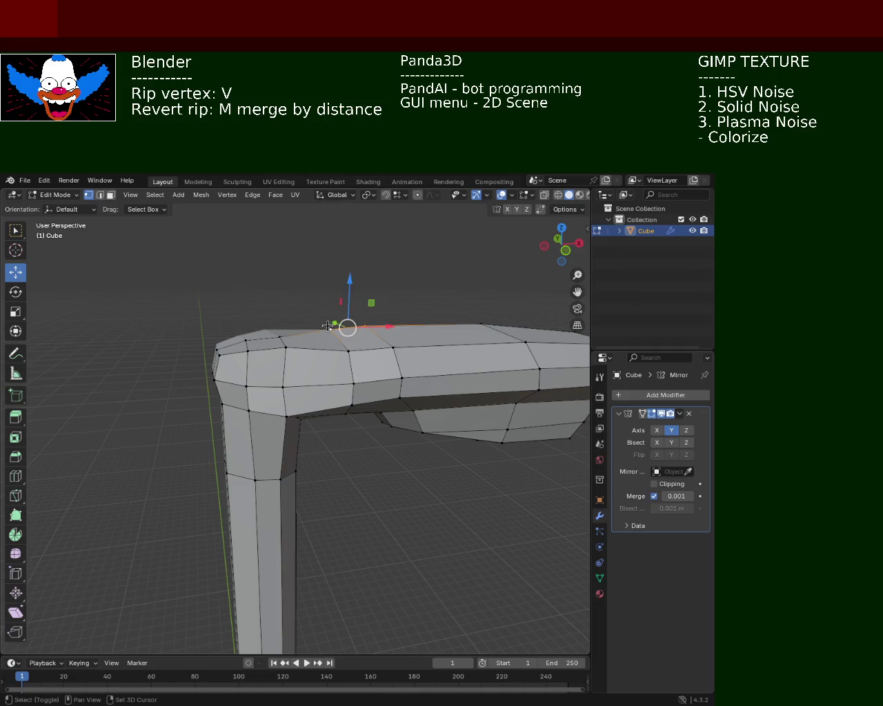
left_click_drag(350, 298, 351, 312)
Step: Shift the vertex at the arm's corner slightly along Y
scroll(324, 387, "down", 5)
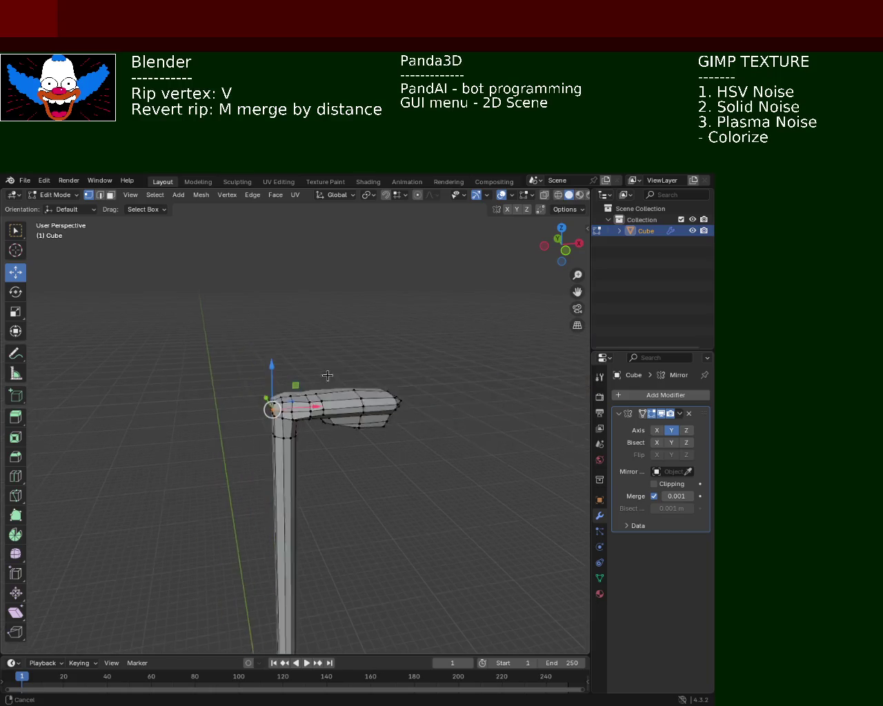
scroll(297, 431, "up", 2)
mouse_move(293, 424)
middle_mouse_down()
mouse_move(286, 416)
mouse_move(218, 425)
mouse_move(340, 445)
middle_mouse_up()
scroll(341, 446, "up", 1)
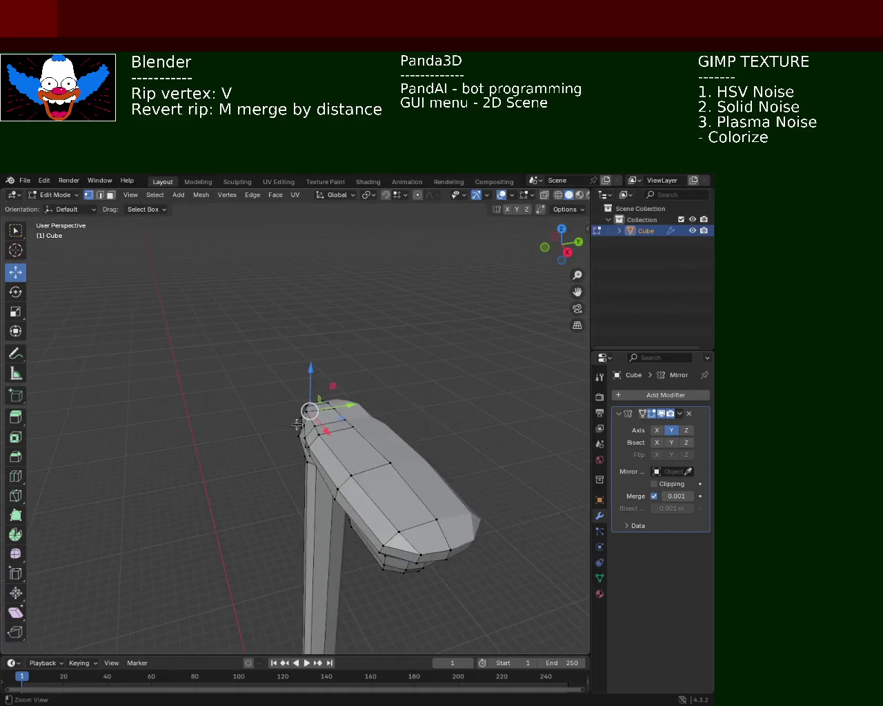
scroll(310, 407, "up", 1)
scroll(321, 386, "up", 1)
left_click(308, 433)
left_click_drag(356, 421, 338, 420)
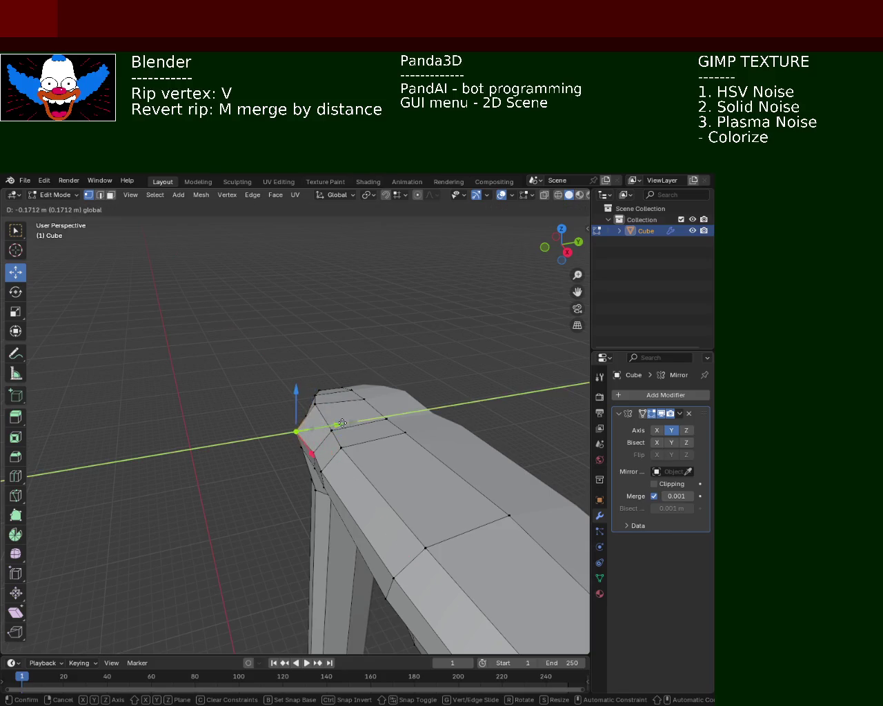
mouse_move(338, 421)
middle_mouse_down()
mouse_move(447, 394)
mouse_move(386, 466)
mouse_move(369, 422)
middle_mouse_up()
Step: Lower an upper elbow vertex and move the outer elbow vertex along X
scroll(363, 376, "up", 2)
mouse_move(363, 376)
middle_mouse_down()
mouse_move(325, 342)
mouse_move(256, 370)
mouse_move(309, 374)
middle_mouse_up()
left_click(253, 352)
left_click_drag(253, 307, 253, 340)
left_click(221, 354)
middle_click_drag(195, 383, 237, 404)
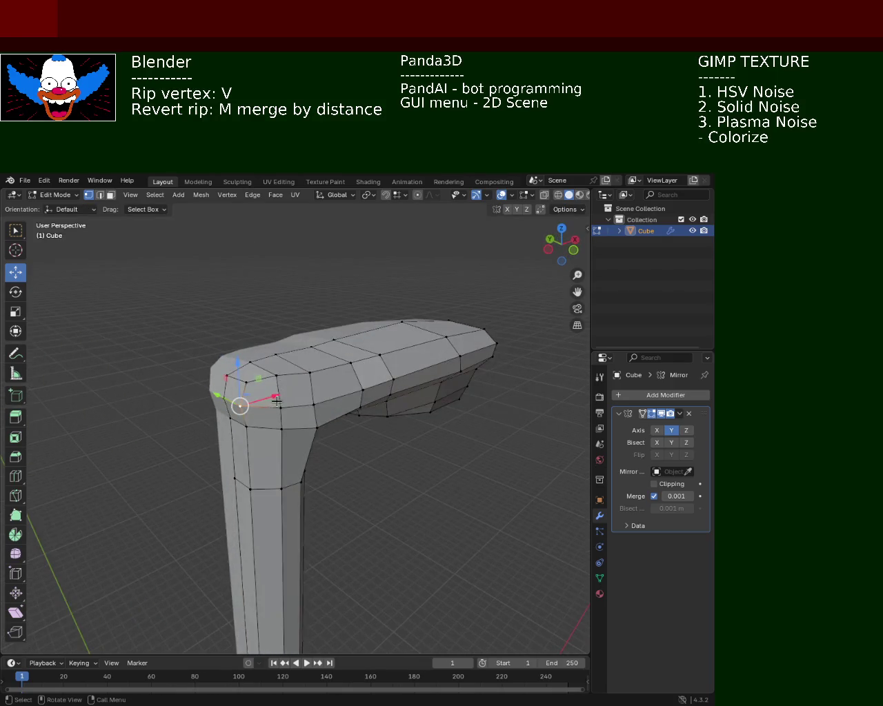
key("g")
key("x")
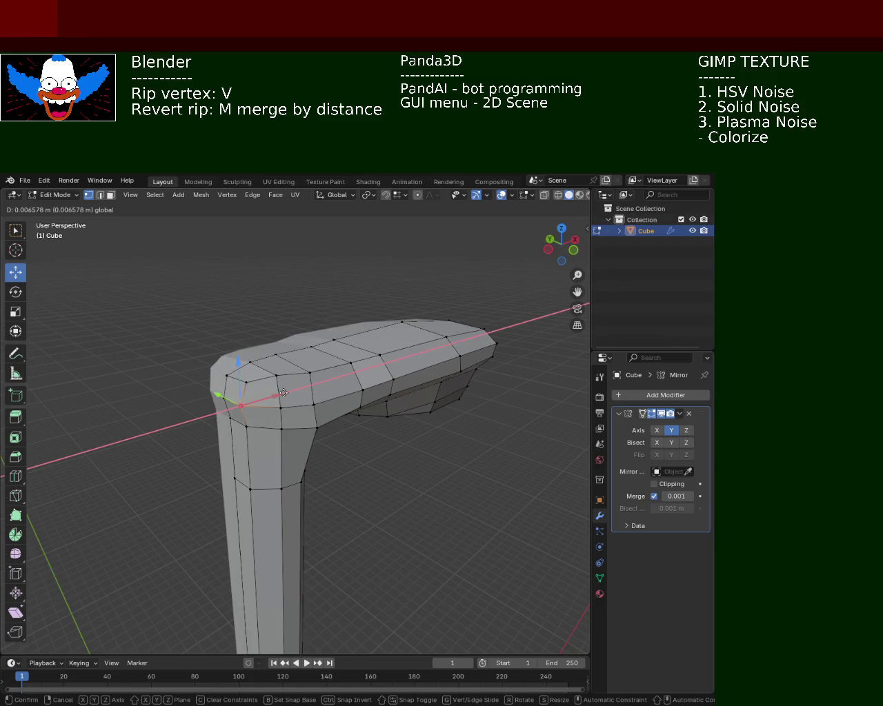
left_click(284, 393)
Step: Adjust the selected vertex's height with two vertical (Z) moves
mouse_move(354, 416)
middle_mouse_down()
mouse_move(453, 463)
mouse_move(410, 481)
mouse_move(321, 391)
mouse_move(321, 366)
mouse_move(221, 372)
mouse_move(209, 401)
mouse_move(214, 387)
mouse_move(233, 394)
middle_mouse_up()
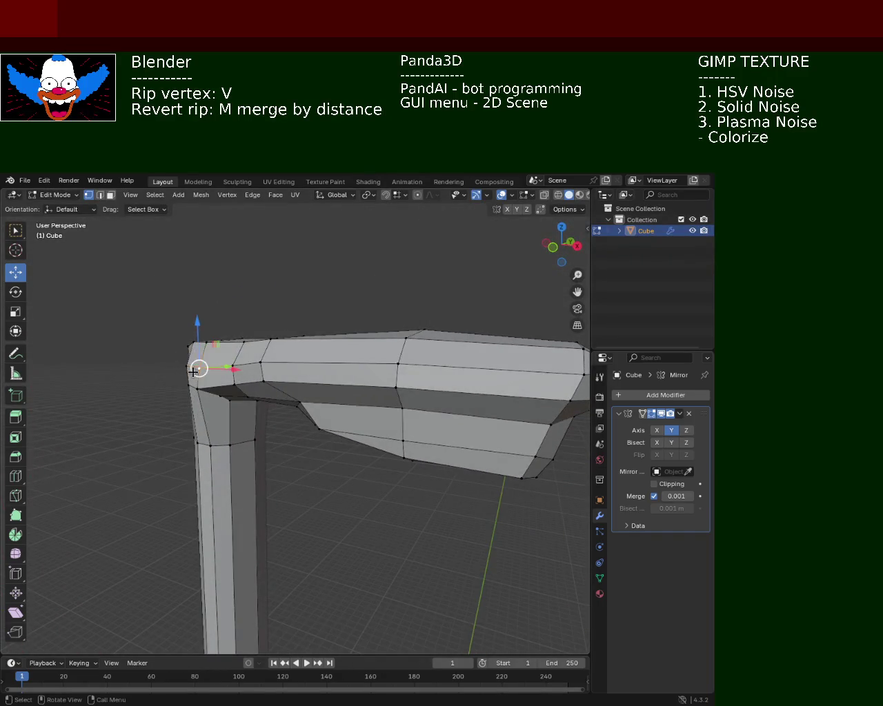
key("g")
key("z")
left_click(197, 337)
key("g")
key("z")
left_click(199, 351)
Step: Slide a lamp-head vertex along Y while viewing the head from above
mouse_move(314, 502)
middle_mouse_down()
mouse_move(318, 448)
mouse_move(268, 395)
middle_mouse_up()
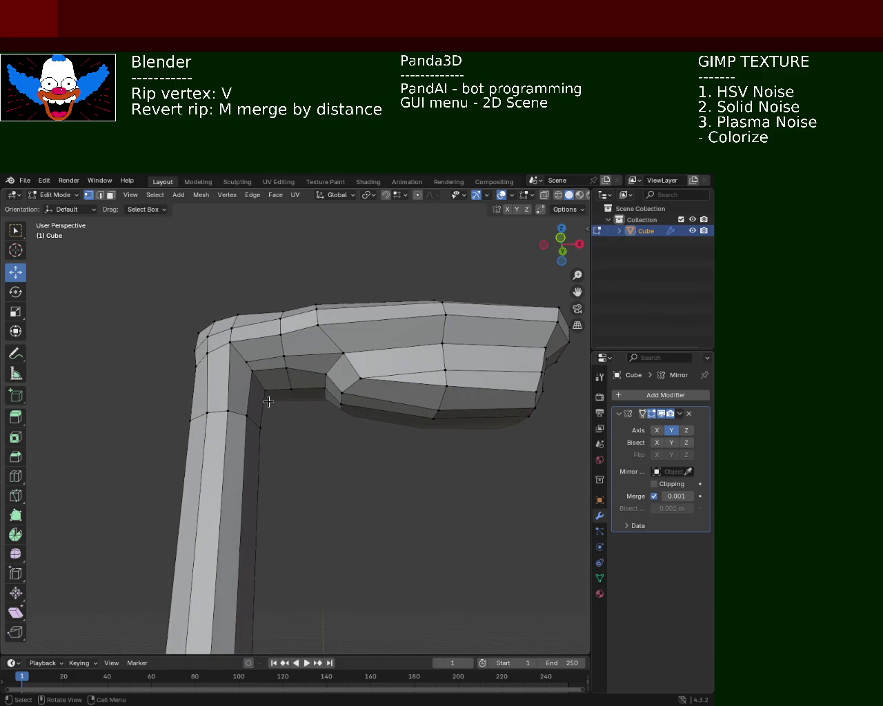
mouse_move(268, 401)
middle_mouse_down()
mouse_move(239, 459)
mouse_move(343, 397)
middle_mouse_up()
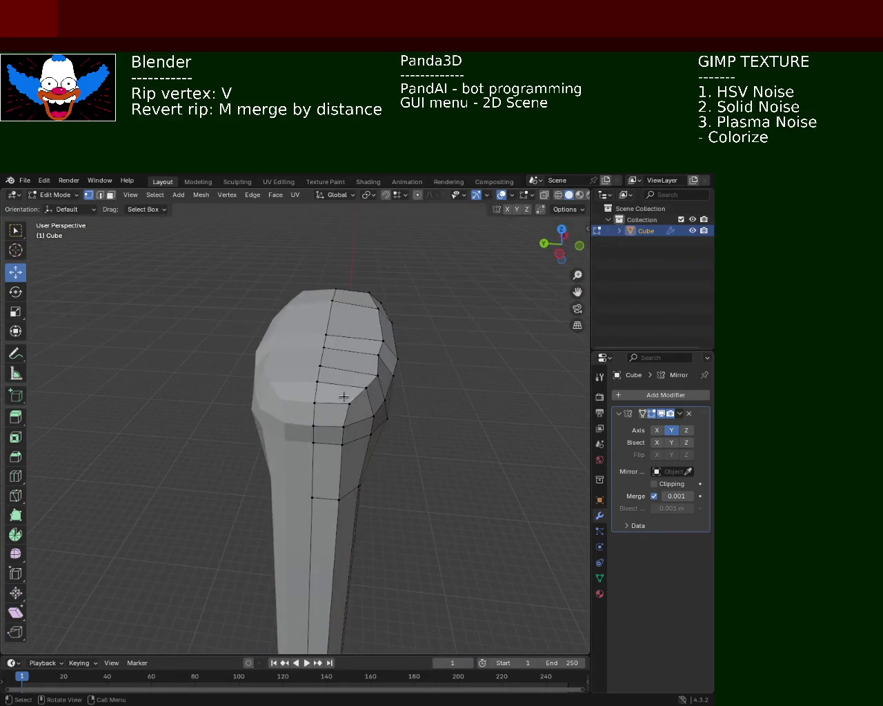
left_click_drag(321, 404, 382, 436)
mouse_move(435, 471)
middle_mouse_down()
mouse_move(352, 461)
mouse_move(377, 430)
mouse_move(299, 379)
mouse_move(286, 421)
mouse_move(260, 356)
mouse_move(245, 462)
middle_mouse_up()
Step: Select the arm's upper corner vertex and try ripping it, cancelling both attempts
left_click(240, 442)
left_click(242, 364)
key("v")
key("x")
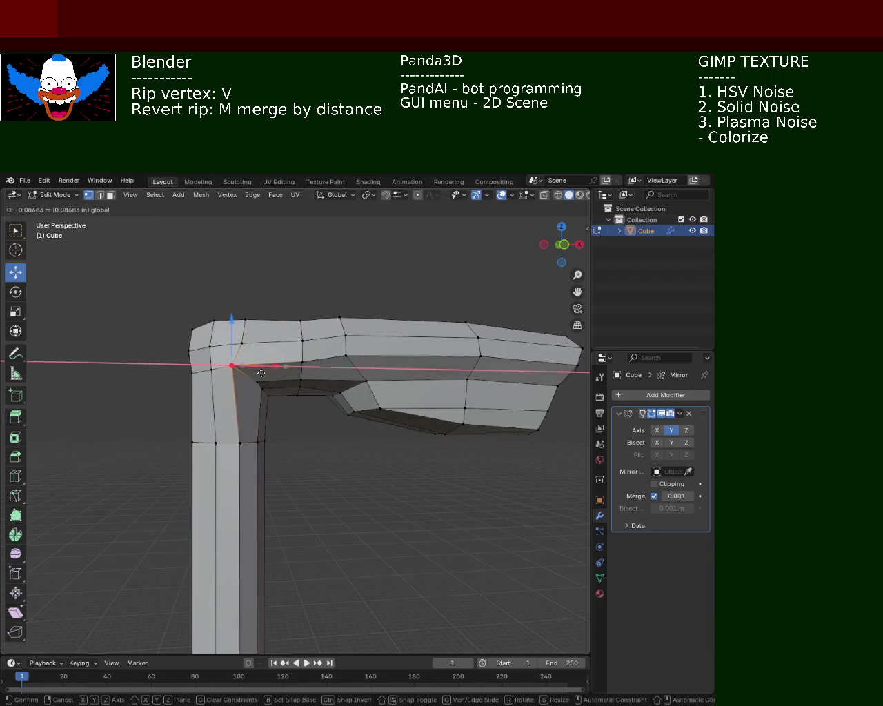
key("Escape")
key("v")
key("Escape")
left_click(327, 423)
mouse_move(326, 337)
middle_mouse_down()
mouse_move(333, 452)
mouse_move(288, 420)
mouse_move(217, 409)
mouse_move(285, 367)
middle_mouse_up()
Step: Move lamp-head vertices along Z to slope the head, then save light_pole_1.blend
left_click_drag(263, 380, 263, 380)
left_click_drag(276, 341, 281, 349)
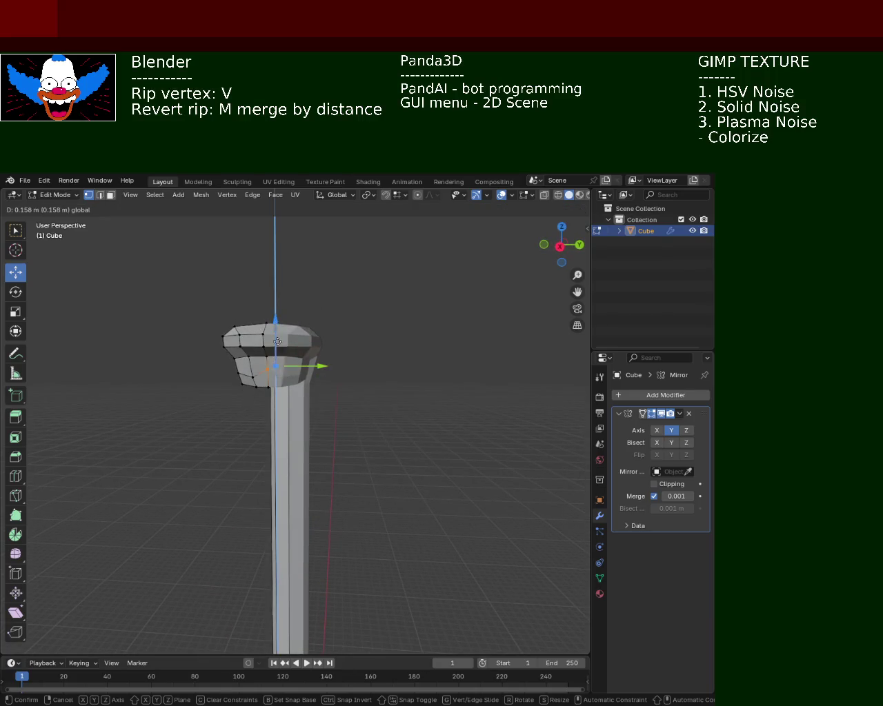
left_click(254, 367)
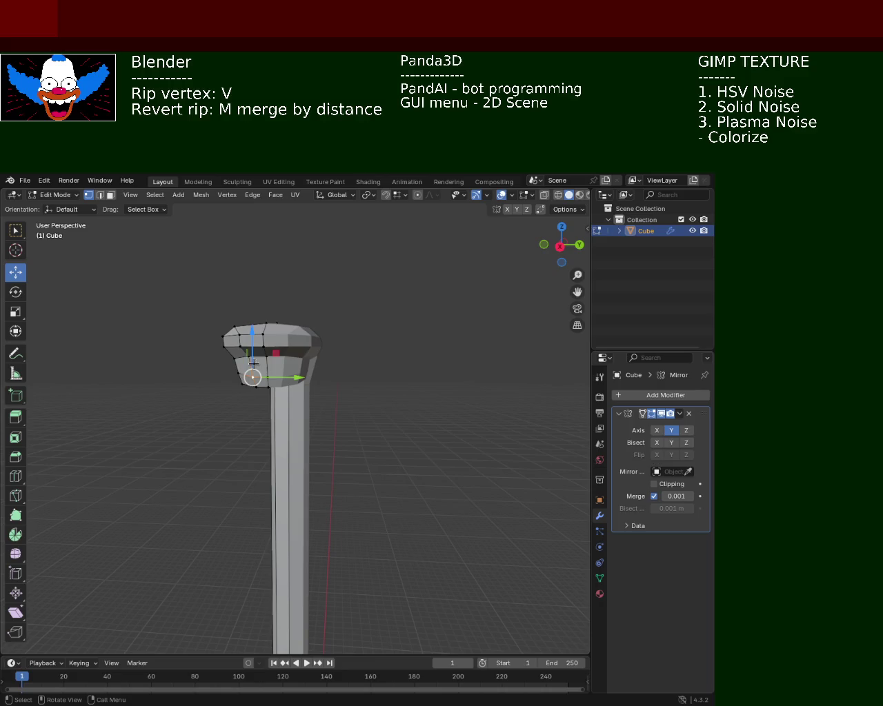
middle_click_drag(244, 367, 398, 419)
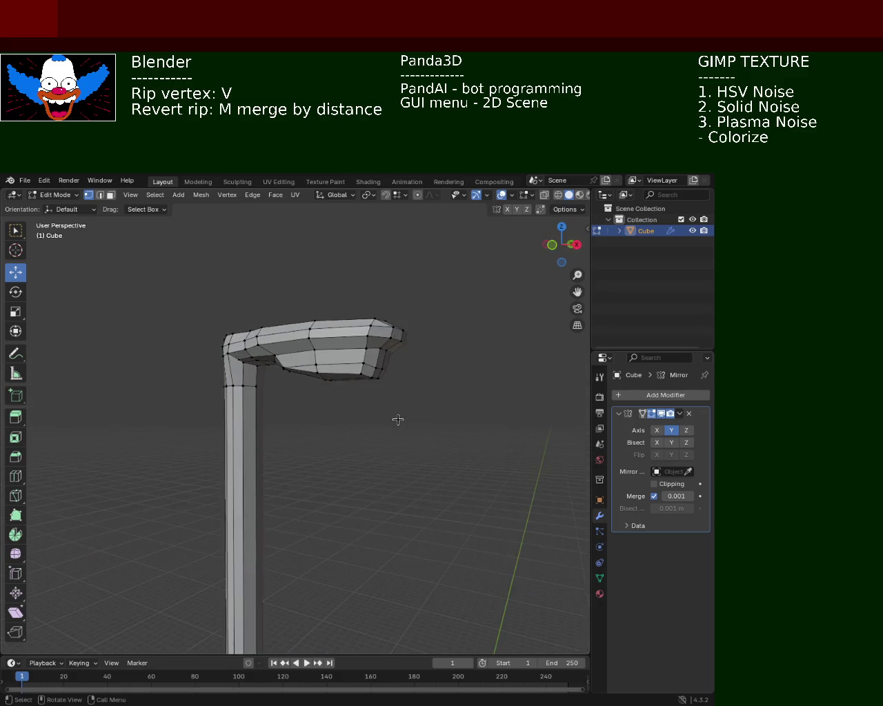
key("v")
key("z")
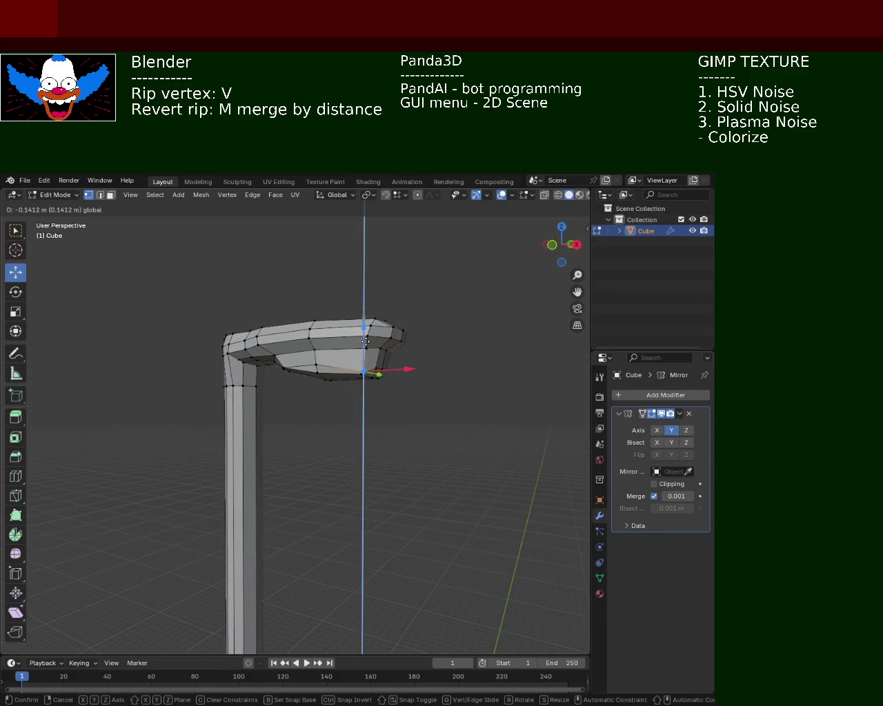
left_click(366, 335)
mouse_move(366, 425)
middle_mouse_down()
mouse_move(398, 469)
mouse_move(415, 464)
mouse_move(327, 392)
mouse_move(228, 379)
mouse_move(229, 408)
mouse_move(315, 427)
middle_mouse_up()
key("ctrl+s")
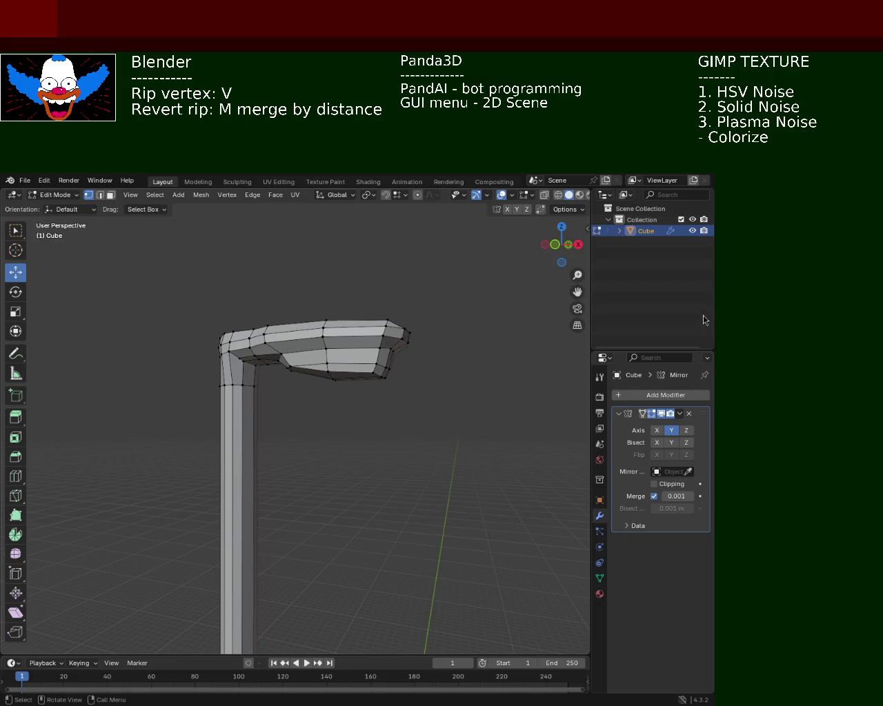
Step: Lower three elbow corner vertices along Z, one after another
mouse_move(303, 455)
middle_mouse_down()
mouse_move(365, 378)
mouse_move(256, 341)
middle_mouse_up()
left_click_drag(183, 301, 258, 337)
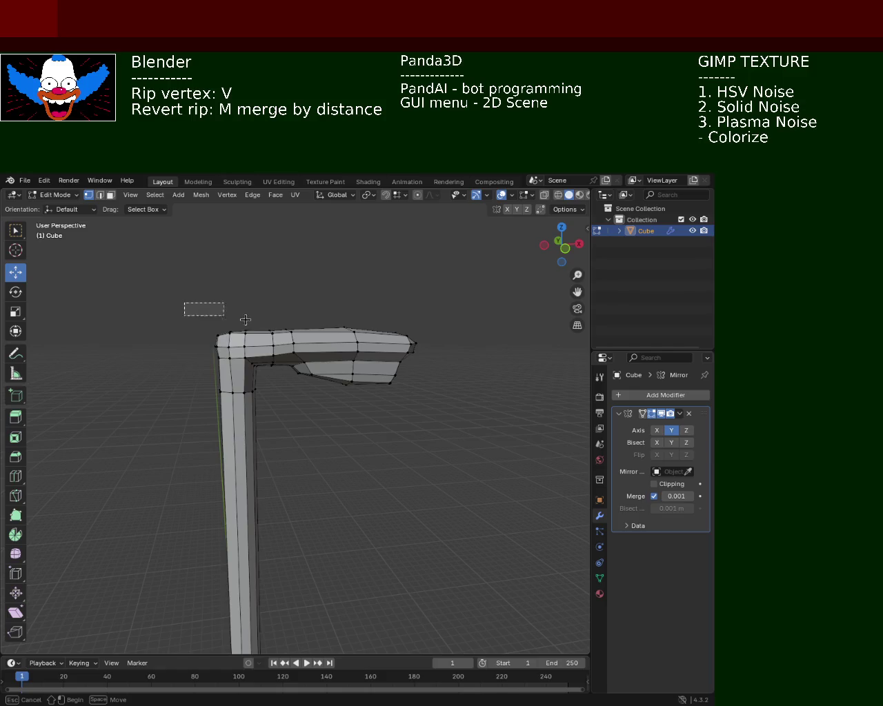
mouse_move(258, 337)
middle_mouse_down()
mouse_move(242, 391)
mouse_move(262, 304)
middle_mouse_up()
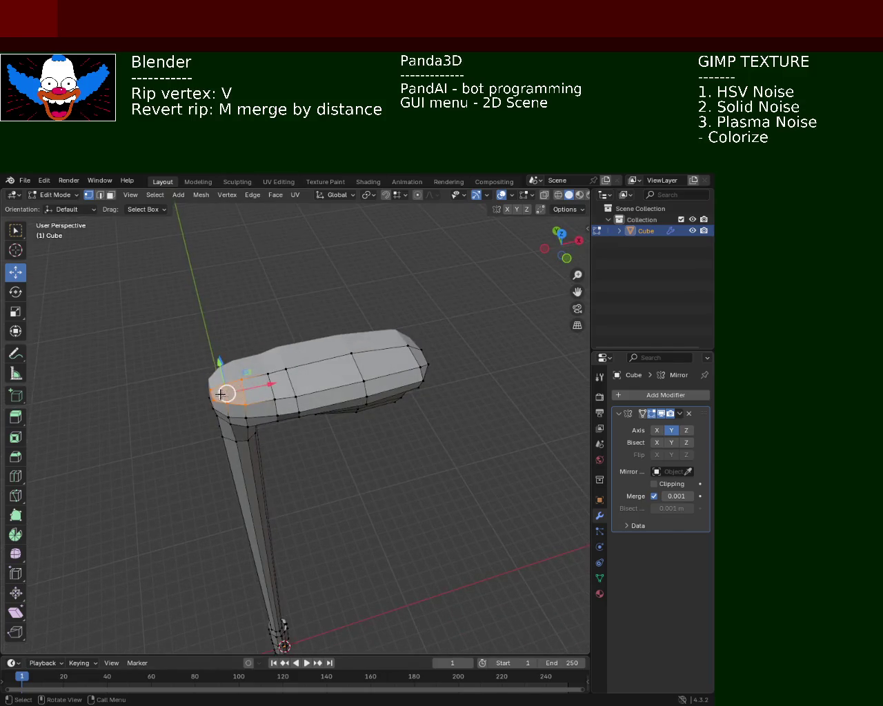
left_click_drag(262, 304, 262, 317)
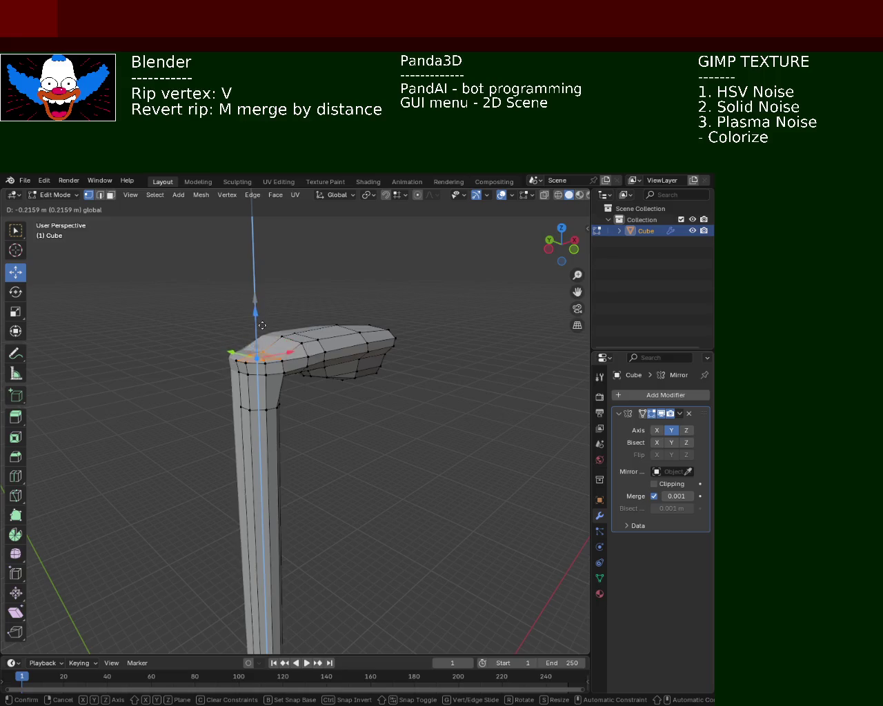
left_click(361, 467)
middle_click_drag(361, 468, 248, 322)
left_click(248, 322)
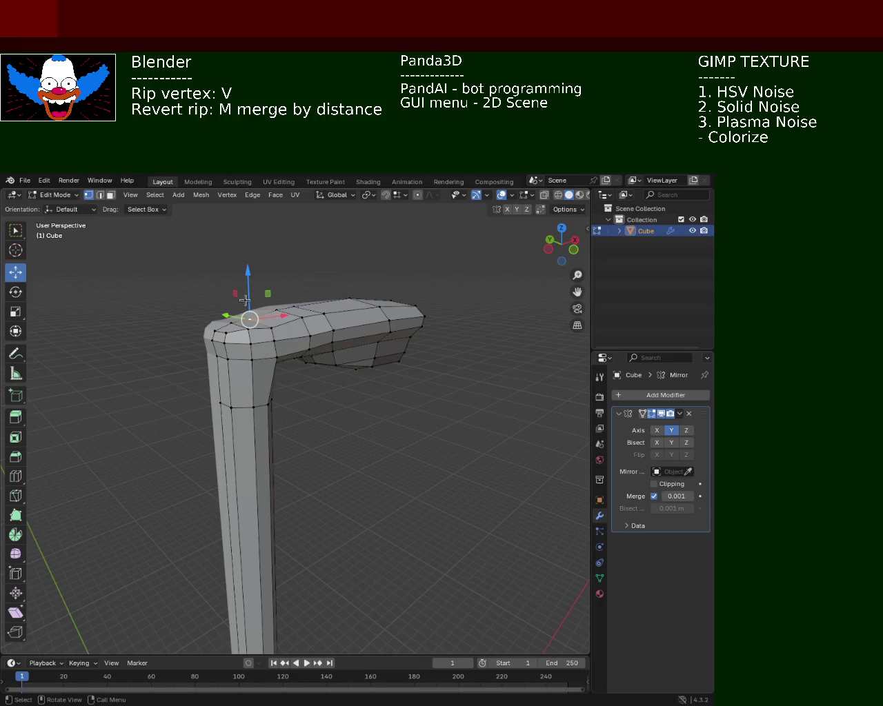
left_click_drag(247, 311, 250, 306)
mouse_move(251, 307)
middle_mouse_down()
mouse_move(280, 413)
mouse_move(285, 369)
middle_mouse_up()
left_click(284, 377)
left_click_drag(283, 329, 282, 334)
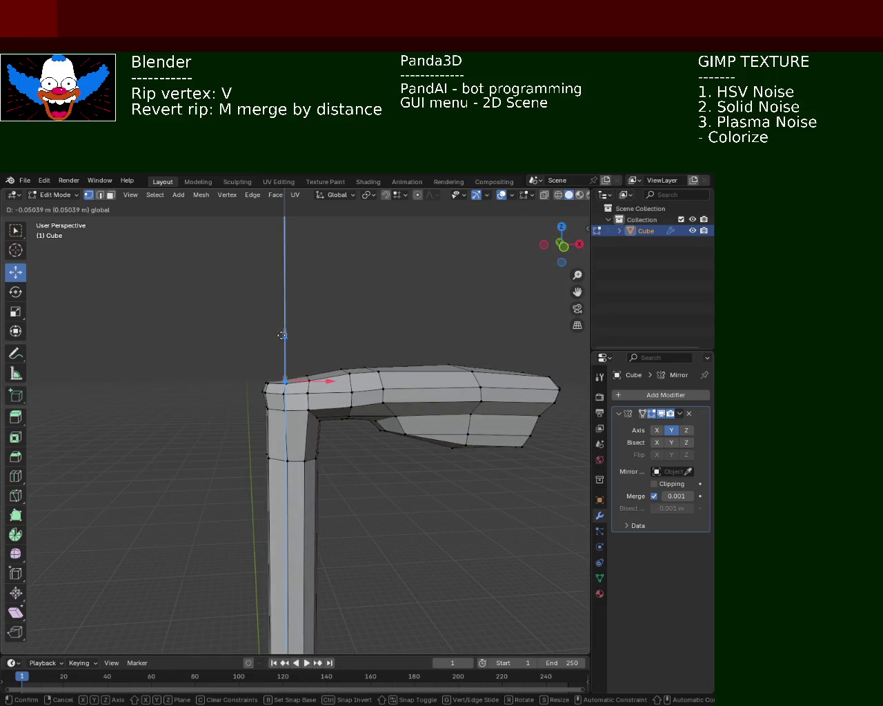
mouse_move(282, 334)
middle_mouse_down()
mouse_move(224, 514)
mouse_move(355, 514)
mouse_move(249, 467)
mouse_move(205, 469)
mouse_move(310, 453)
mouse_move(178, 519)
mouse_move(246, 423)
mouse_move(267, 460)
middle_mouse_up()
Step: Zoom out to review the smoothed pole from the front and save light_pole_1.blend
mouse_move(481, 381)
middle_mouse_down()
mouse_move(325, 420)
mouse_move(366, 401)
middle_mouse_up()
scroll(366, 401, "down", 2)
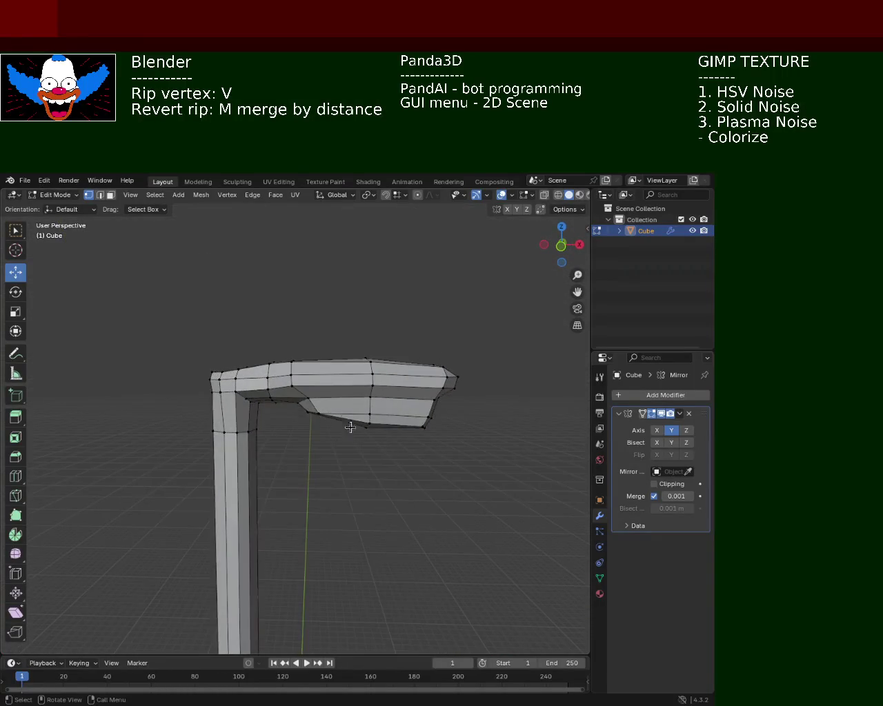
scroll(352, 432, "down", 2)
scroll(338, 455, "down", 2)
scroll(366, 380, "down", 2)
middle_click_drag(366, 380, 367, 363)
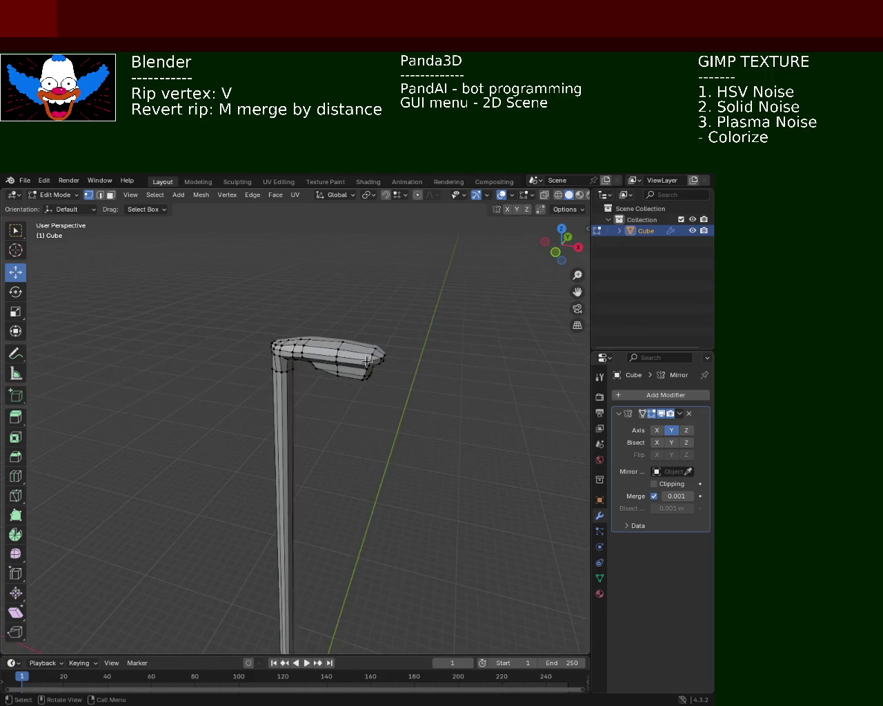
mouse_move(377, 467)
middle_mouse_down()
mouse_move(425, 381)
mouse_move(404, 395)
mouse_move(371, 365)
mouse_move(363, 392)
middle_mouse_up()
scroll(335, 483, "down", 3)
mouse_move(335, 484)
middle_mouse_down()
mouse_move(339, 402)
mouse_move(364, 412)
mouse_move(356, 435)
mouse_move(352, 382)
mouse_move(338, 388)
mouse_move(389, 451)
mouse_move(348, 467)
mouse_move(335, 409)
mouse_move(337, 360)
mouse_move(361, 388)
middle_mouse_up()
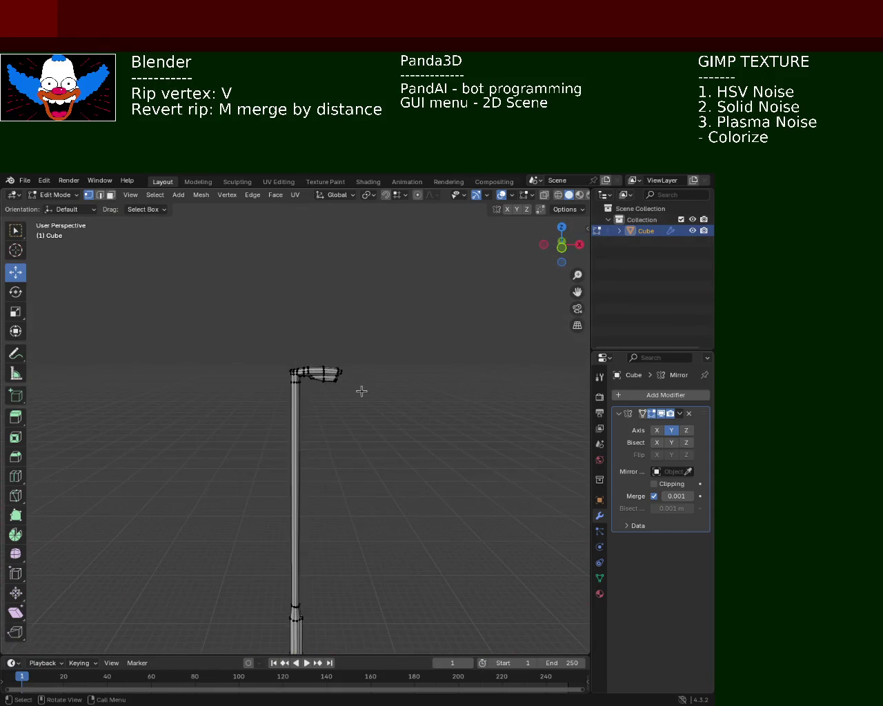
key("ctrl+s")
Step: Orbit edge-on and low, zoom in and out, stand the pole upright, then save light_pole_1.blend
mouse_move(111, 413)
middle_mouse_down()
mouse_move(201, 457)
mouse_move(229, 417)
mouse_move(278, 402)
mouse_move(266, 331)
mouse_move(365, 418)
mouse_move(248, 383)
mouse_move(305, 385)
middle_mouse_up()
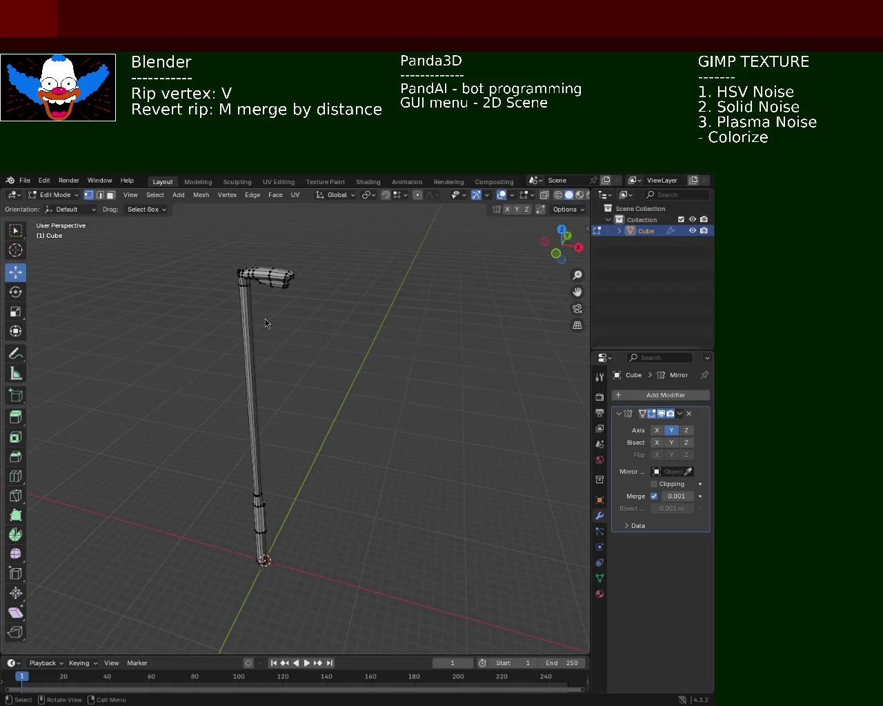
middle_click_drag(227, 281, 295, 315)
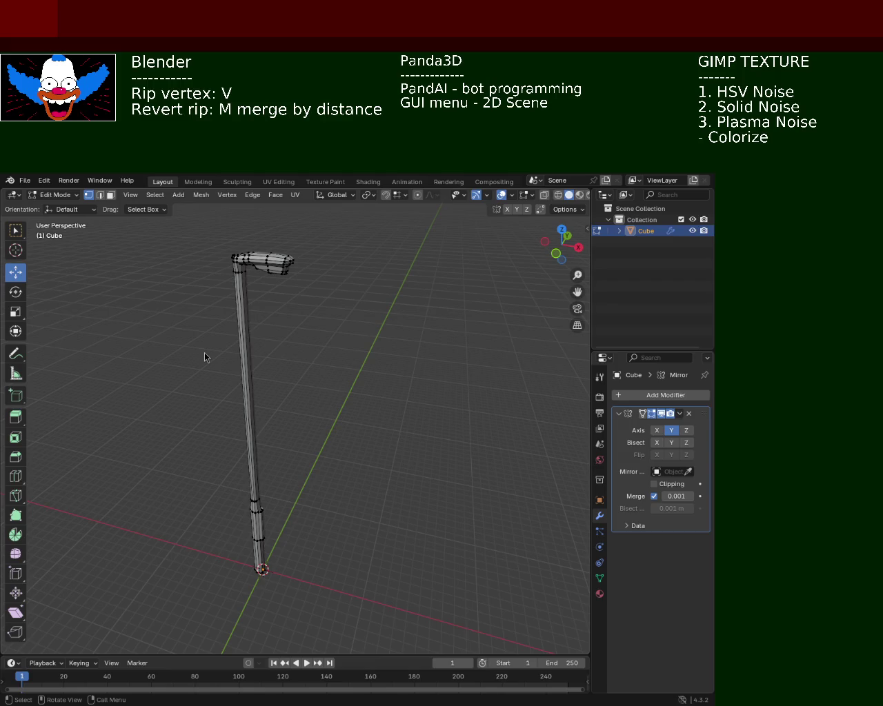
mouse_move(292, 343)
middle_mouse_down()
mouse_move(336, 301)
mouse_move(335, 349)
middle_mouse_up()
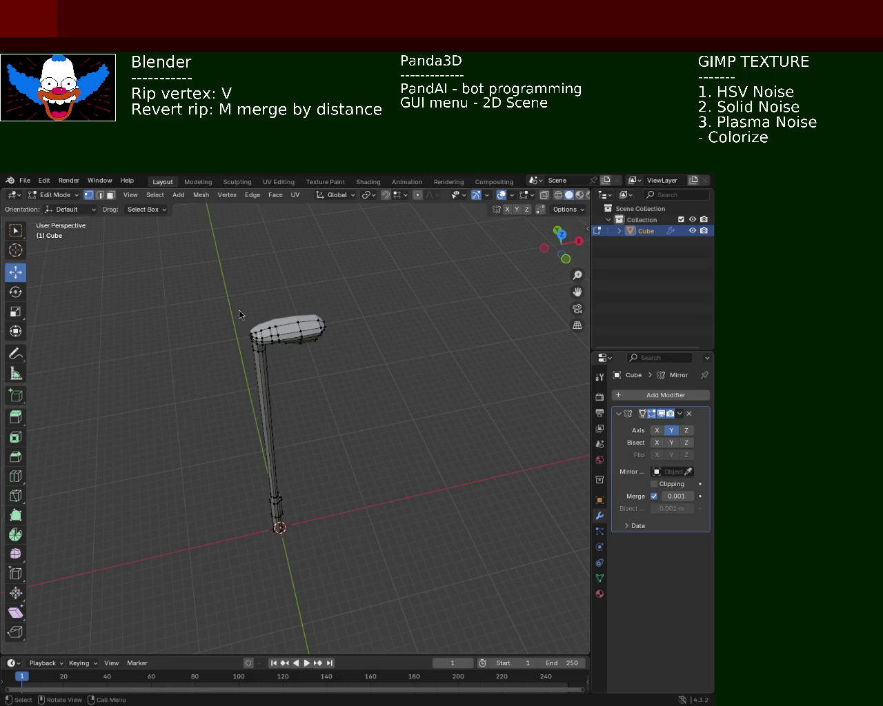
mouse_move(461, 311)
middle_mouse_down()
mouse_move(389, 451)
mouse_move(289, 400)
mouse_move(315, 371)
mouse_move(407, 484)
mouse_move(473, 428)
middle_mouse_up()
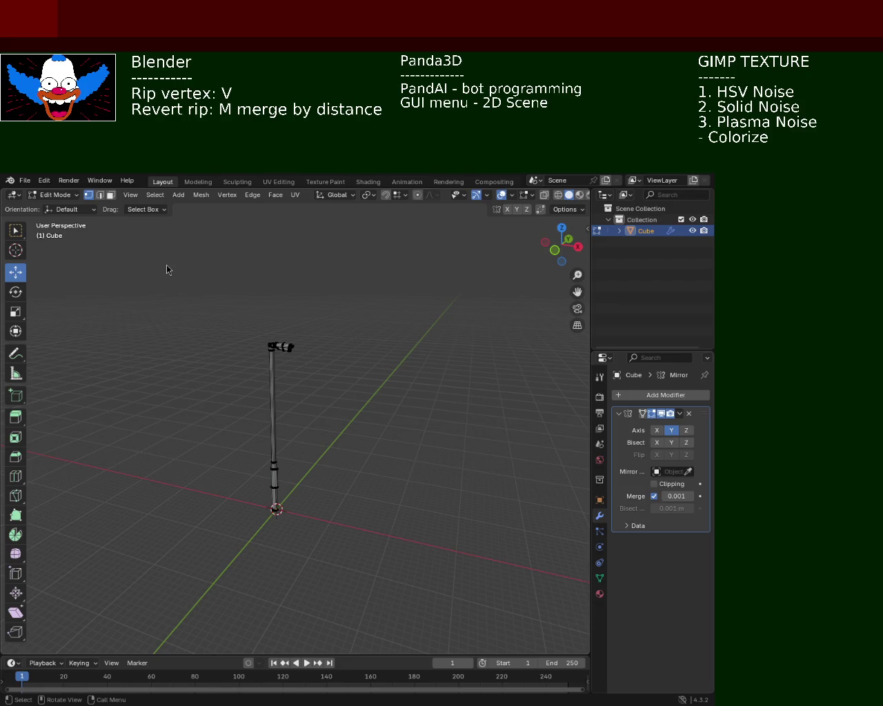
mouse_move(339, 355)
middle_mouse_down("ctrl")
mouse_move(290, 325)
mouse_move(303, 338)
mouse_move(321, 293)
mouse_move(283, 341)
middle_mouse_up("ctrl")
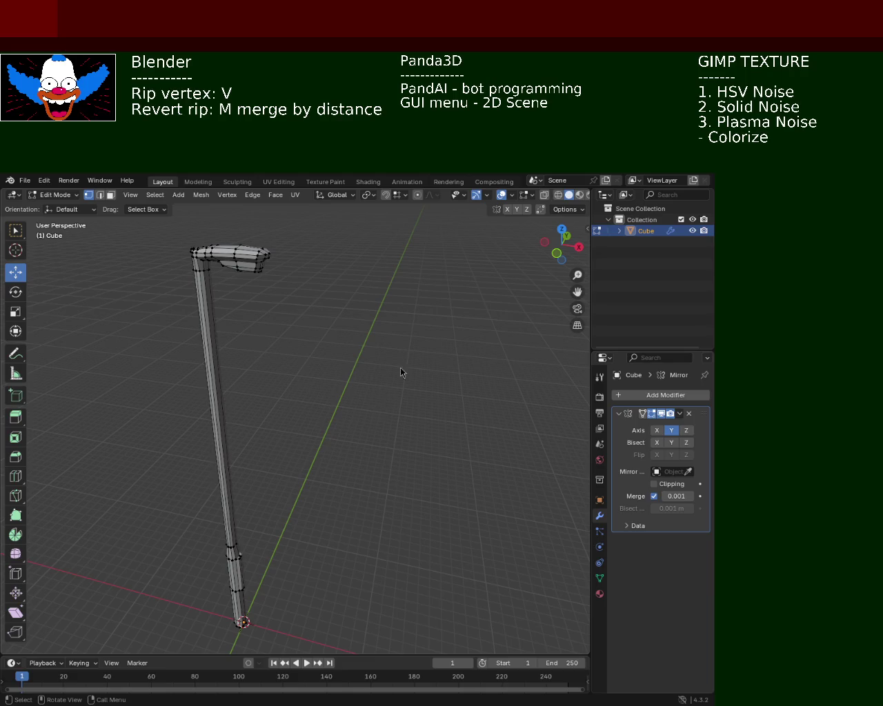
middle_click_drag(337, 305, 384, 335, "ctrl")
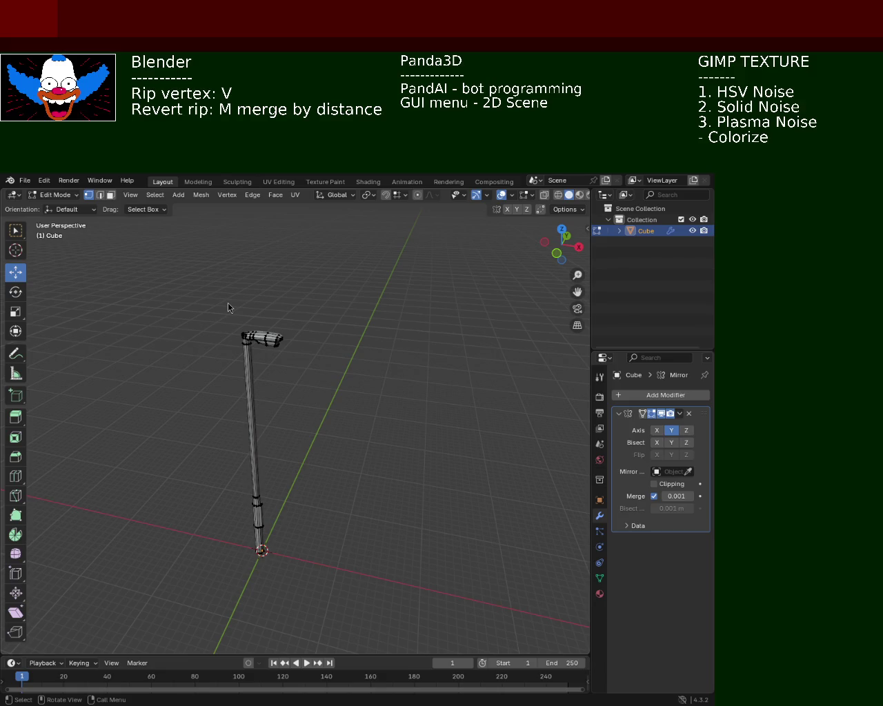
mouse_move(291, 403)
middle_mouse_down()
mouse_move(191, 383)
mouse_move(300, 394)
middle_mouse_up()
key("ctrl+s")
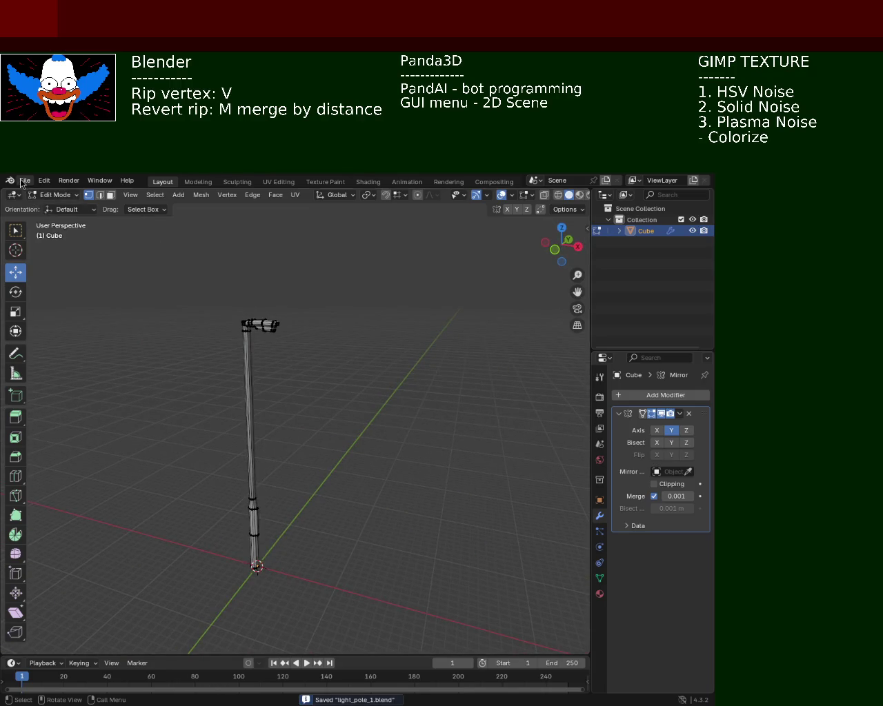
Step: Open cabinet_1.blend from the recent files list and orbit around the cabinet
left_click(22, 181)
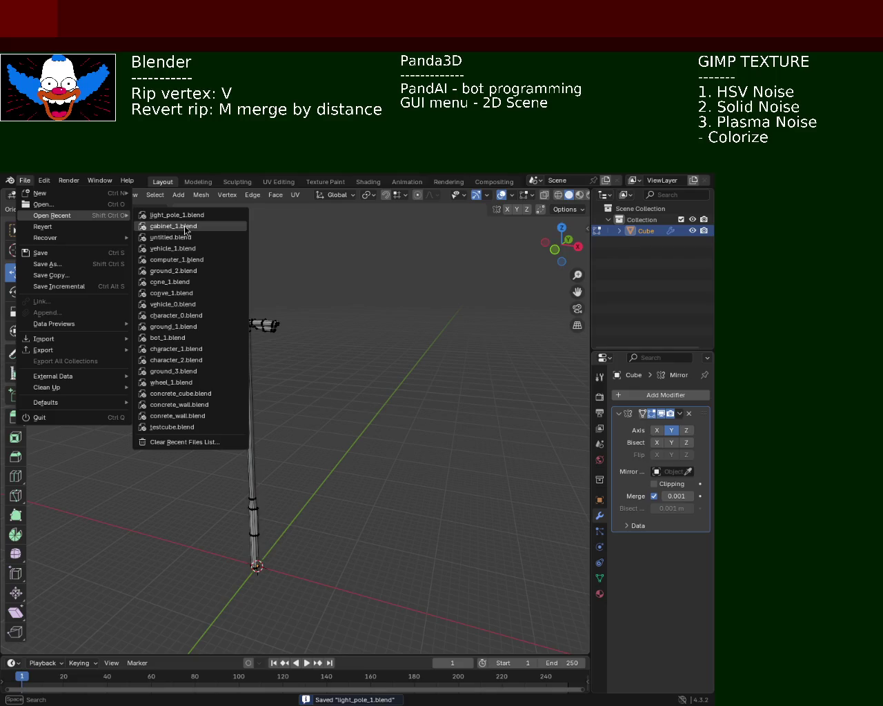
left_click(184, 226)
mouse_move(323, 315)
middle_mouse_down()
mouse_move(316, 324)
mouse_move(341, 305)
mouse_move(266, 362)
mouse_move(274, 368)
middle_mouse_up()
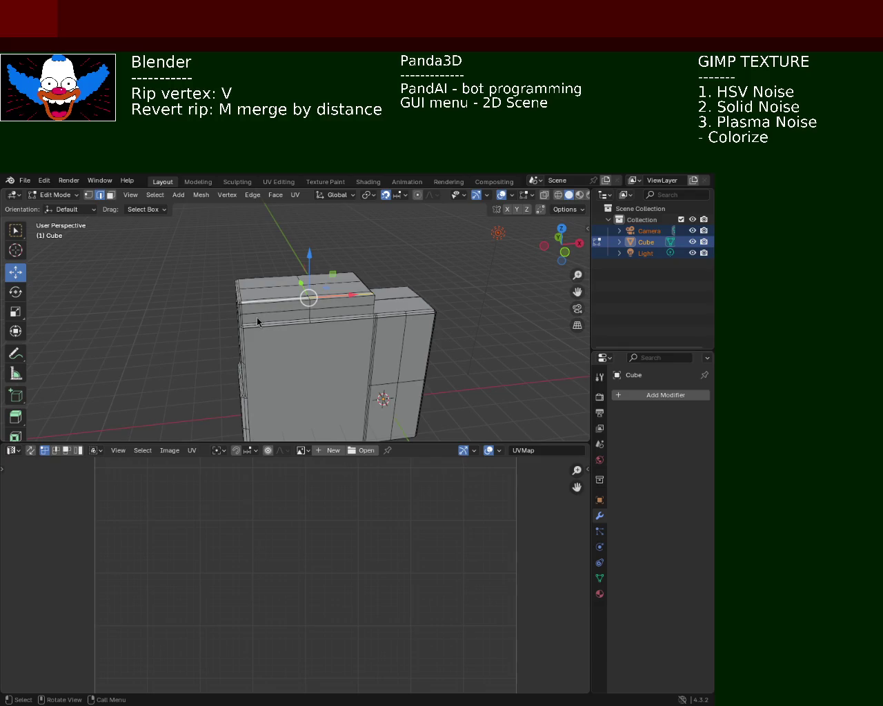
Step: View the cabinet from above, save cabinet_1.blend, and show the Open Recent list
mouse_move(362, 337)
middle_mouse_down()
mouse_move(363, 378)
mouse_move(309, 369)
mouse_move(264, 375)
mouse_move(380, 369)
mouse_move(449, 380)
mouse_move(451, 421)
mouse_move(416, 421)
mouse_move(269, 358)
mouse_move(250, 361)
middle_mouse_up()
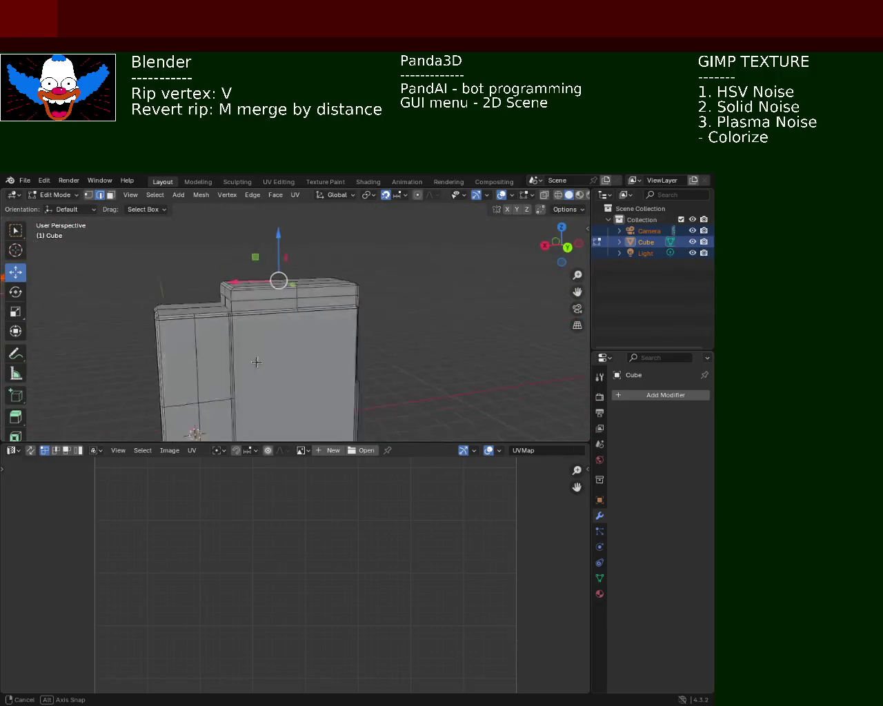
scroll(254, 308, "down", 2)
scroll(254, 308, "down", 1)
mouse_move(254, 309)
middle_mouse_down()
mouse_move(369, 321)
mouse_move(418, 306)
mouse_move(357, 388)
mouse_move(432, 366)
mouse_move(368, 345)
mouse_move(380, 323)
mouse_move(225, 336)
mouse_move(211, 327)
mouse_move(325, 366)
mouse_move(213, 375)
middle_mouse_up()
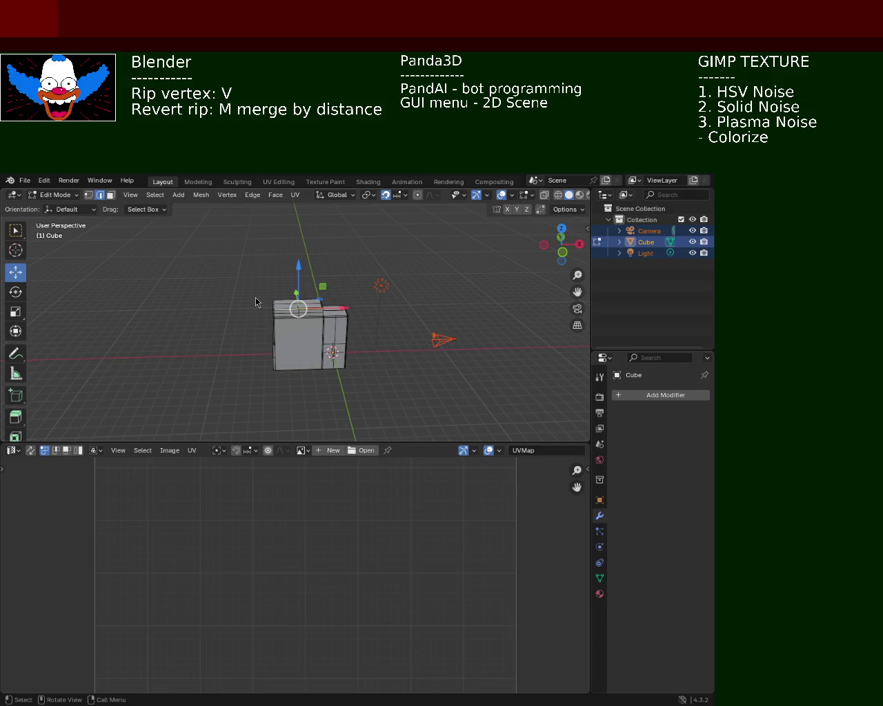
key("ctrl+s")
left_click(24, 180)
mouse_move(52, 215)
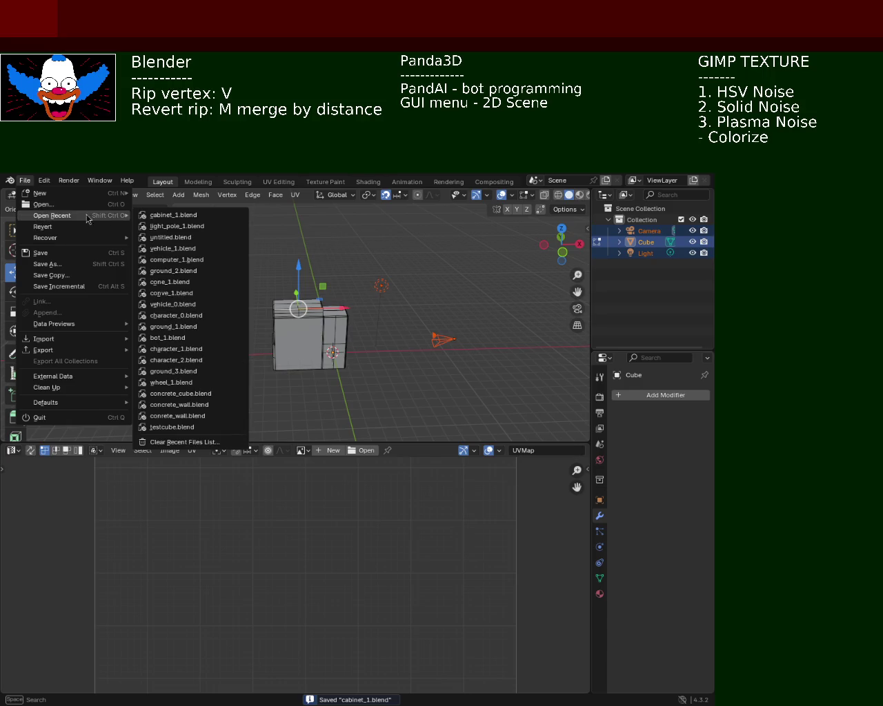
Step: Load light_pole_1.blend from the recent files and orbit around the pole
left_click(193, 228)
mouse_move(234, 253)
middle_mouse_down()
mouse_move(340, 492)
mouse_move(273, 374)
mouse_move(289, 391)
middle_mouse_up()
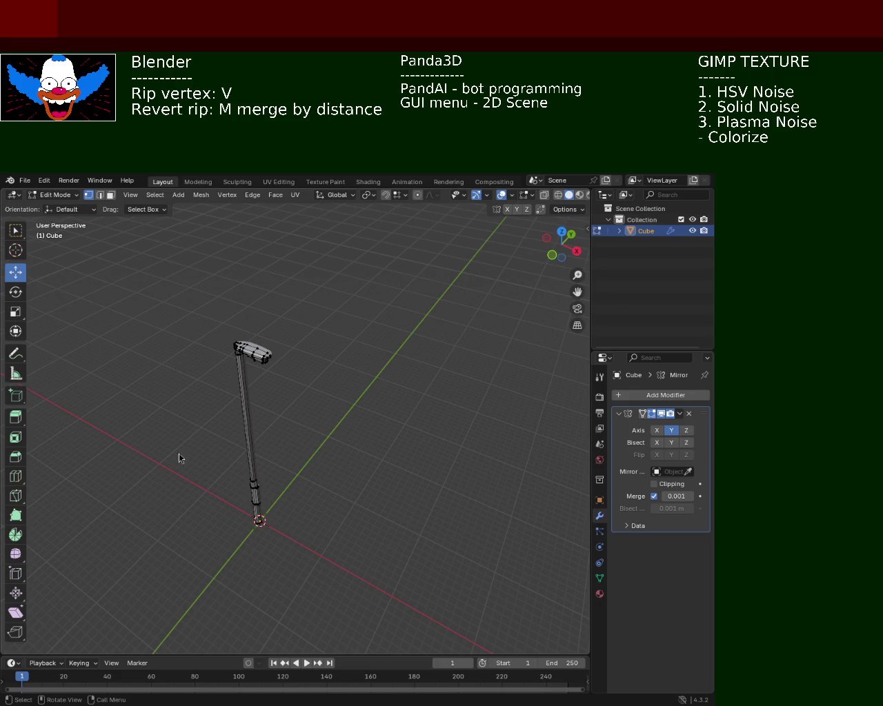
middle_click_drag(324, 442, 296, 443)
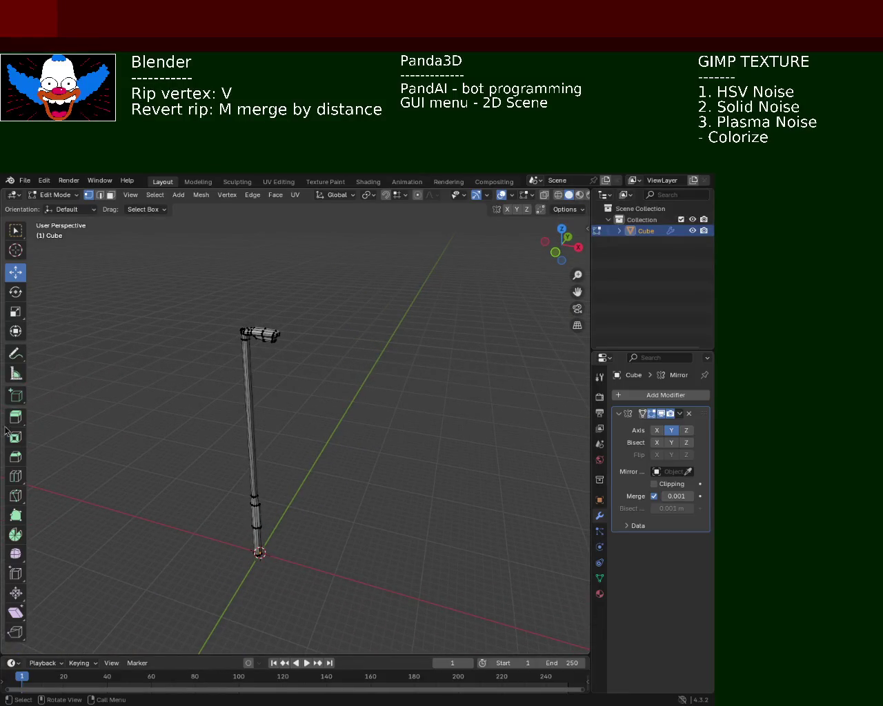
Step: Turn off gizmos and overlays, view the upright pole's silhouette, then restore the gizmos
left_click(476, 195)
left_click(501, 195)
mouse_move(373, 450)
middle_mouse_down()
mouse_move(373, 413)
mouse_move(369, 434)
middle_mouse_up()
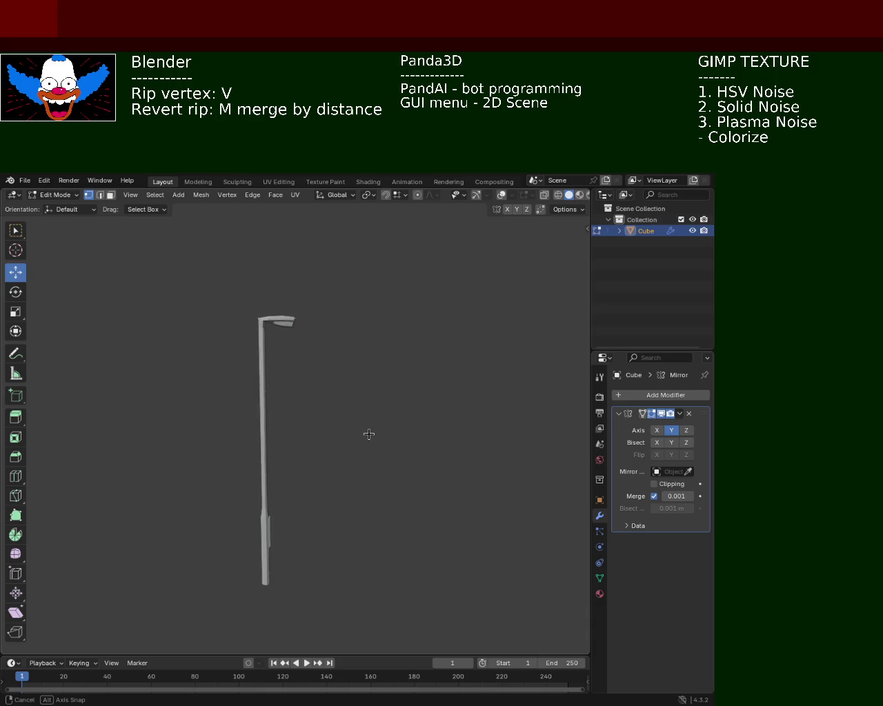
middle_click_drag(369, 434, 369, 434)
left_click(476, 194)
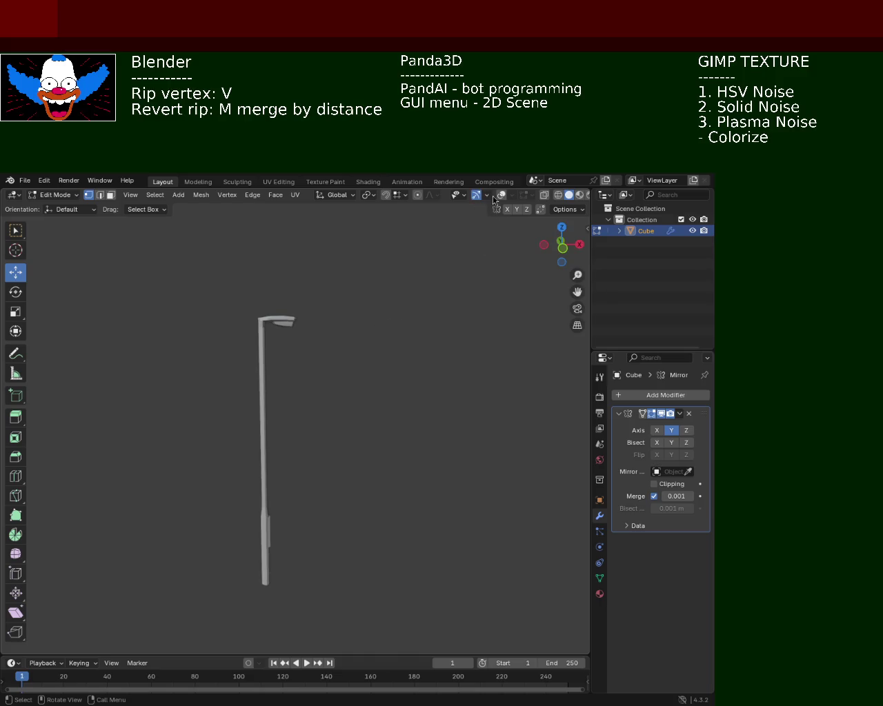
Step: Turn the gizmo and overlays back on and zoom in on the lamp head
left_click(501, 194)
scroll(287, 349, "up", 5)
middle_click_drag(282, 299, 341, 369)
scroll(341, 369, "up", 2)
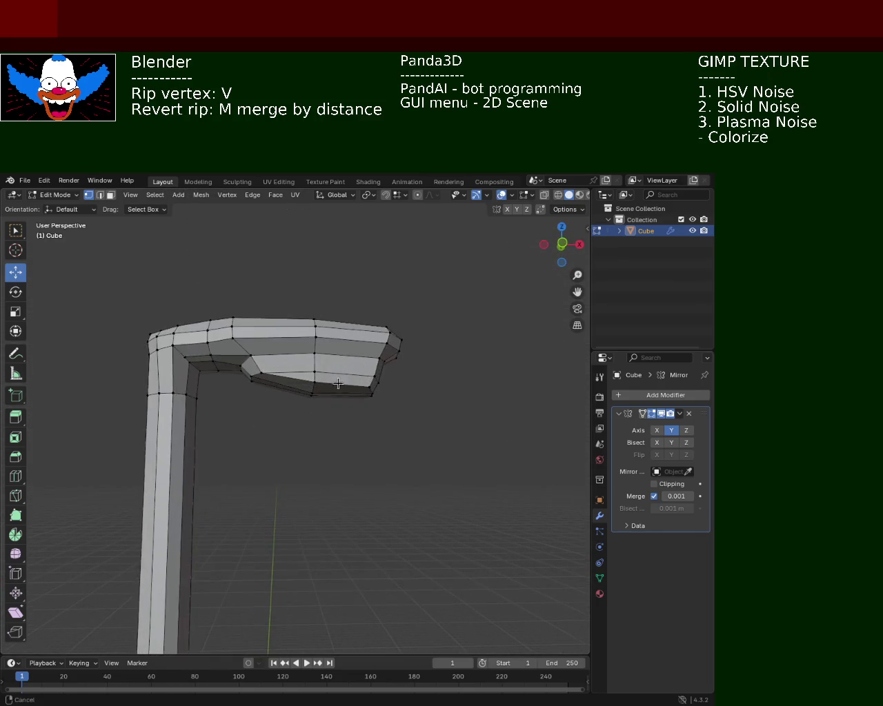
scroll(335, 408, "up", 2)
scroll(335, 408, "up", 1)
scroll(311, 418, "up", 1)
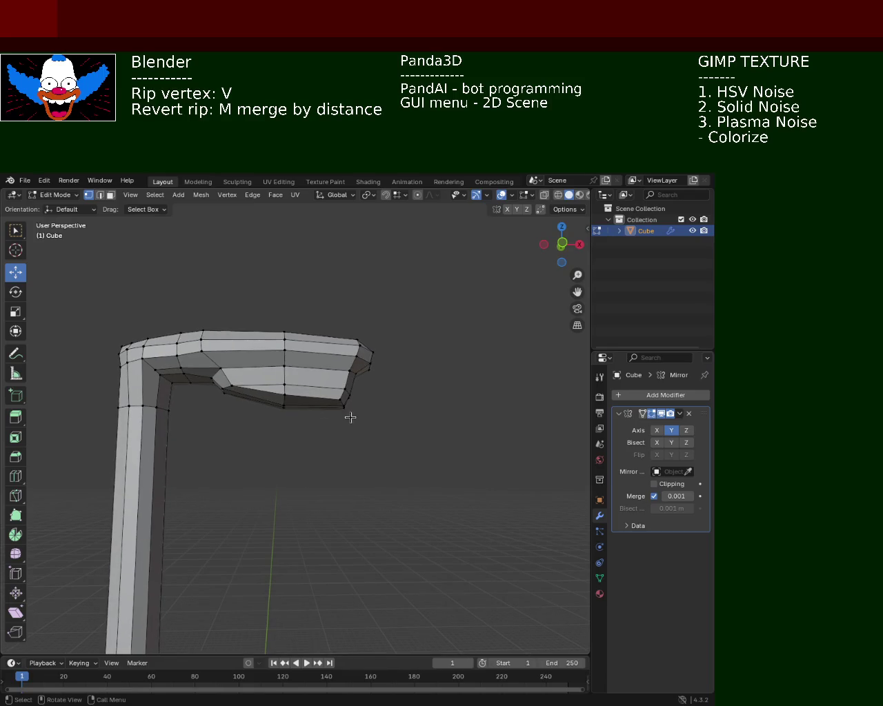
scroll(350, 415, "up", 2)
Step: Select lamp-head vertices and slide them slightly along X
left_click(243, 280)
left_click(246, 277, "shift")
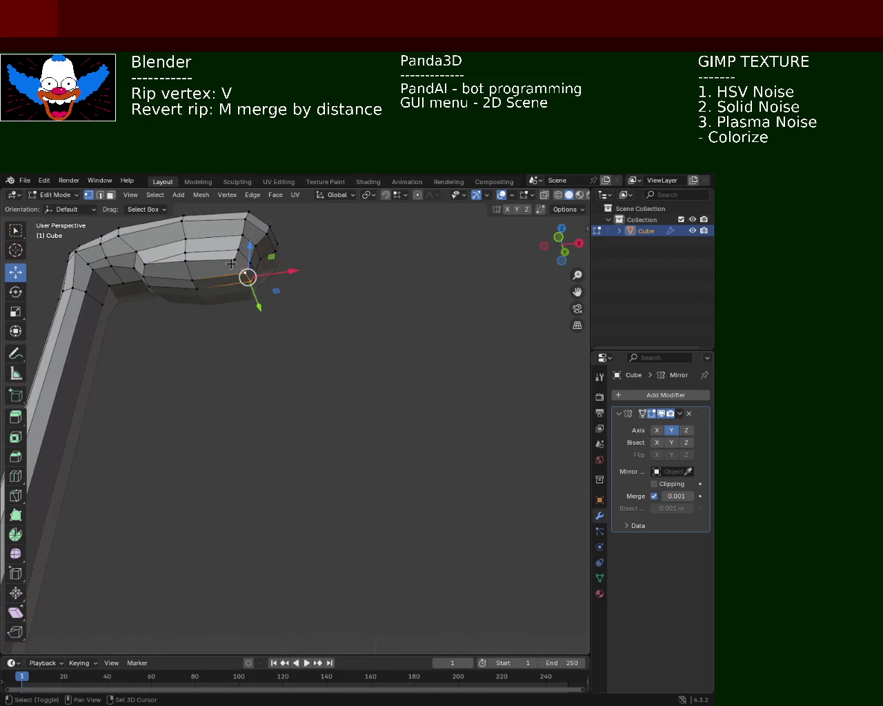
mouse_move(242, 269)
middle_mouse_down("shift")
mouse_move(290, 303)
mouse_move(142, 354)
mouse_move(182, 360)
middle_mouse_up("shift")
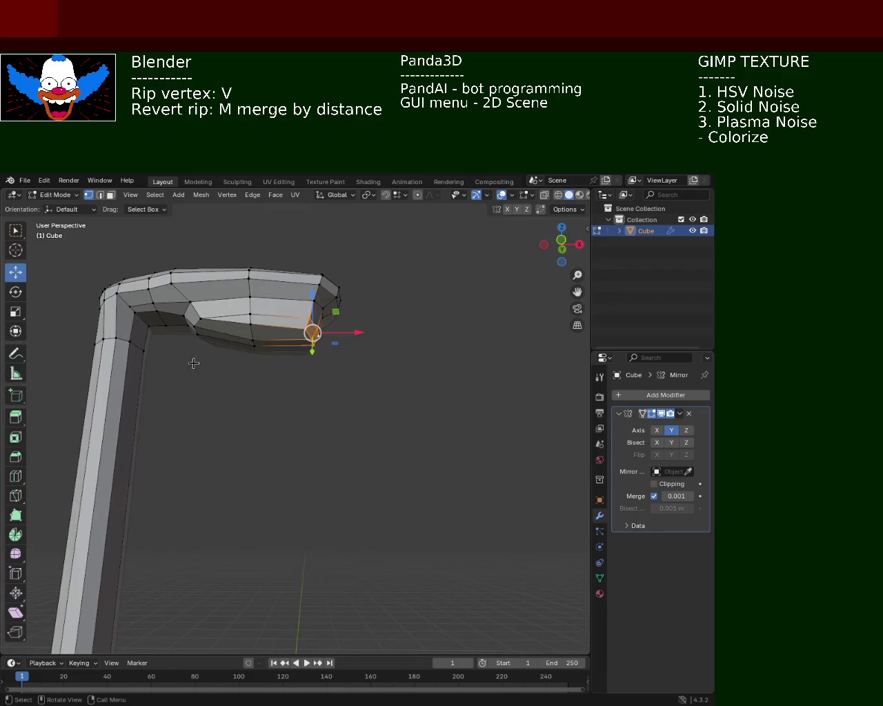
left_click_drag(353, 334, 364, 336)
mouse_move(364, 335)
middle_mouse_down()
mouse_move(355, 390)
mouse_move(357, 351)
middle_mouse_up()
mouse_move(359, 422)
middle_mouse_down()
mouse_move(374, 422)
mouse_move(418, 384)
mouse_move(345, 416)
middle_mouse_up()
left_click_drag(316, 415, 314, 415)
left_click(291, 417)
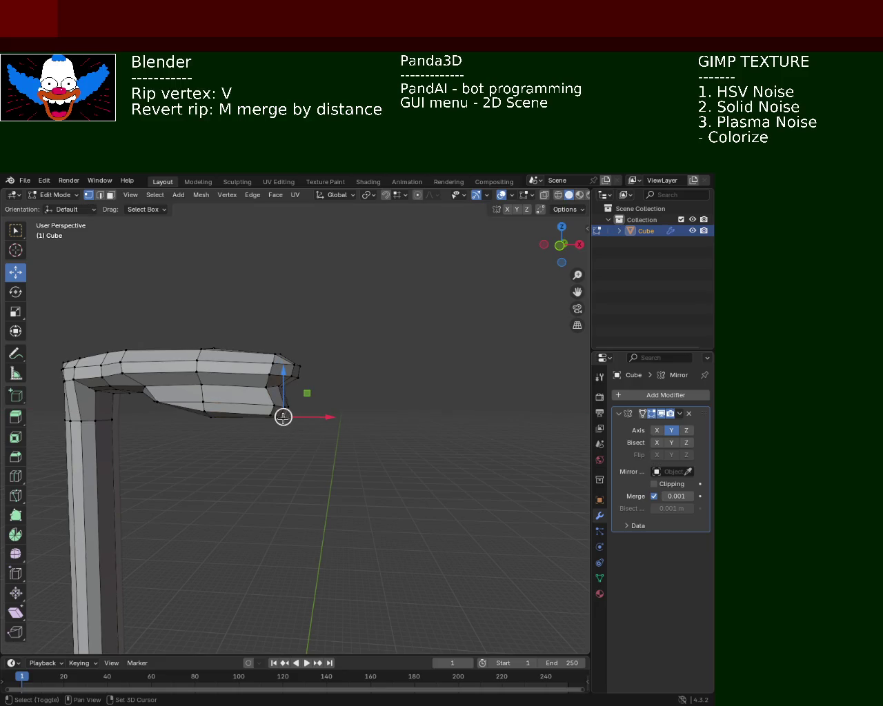
Step: Move the lamp's lower right corner vertex and another head vertex vertically
left_click(271, 415)
left_click_drag(279, 383, 282, 379)
left_click(285, 439)
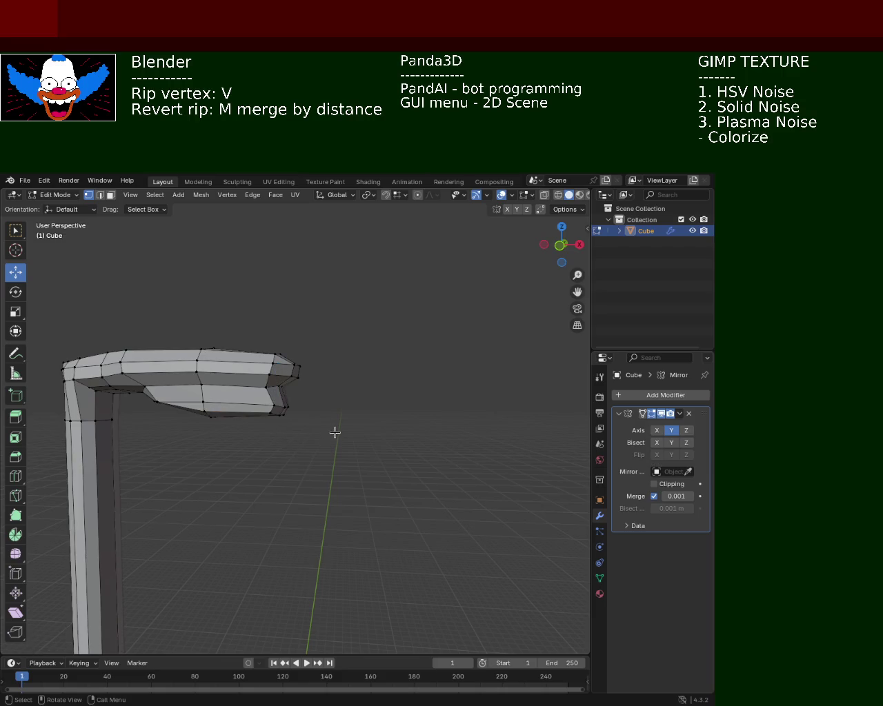
scroll(351, 350, "down", 3)
middle_click_drag(372, 402, 269, 391)
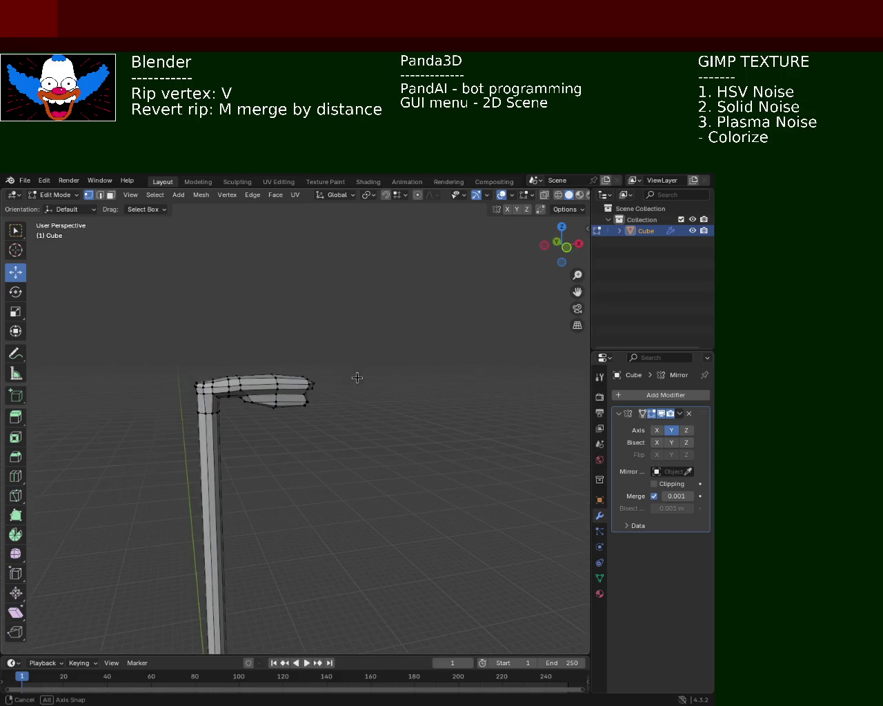
scroll(269, 376, "up", 4)
left_click(246, 370)
mouse_move(246, 345)
left_mouse_down()
mouse_move(244, 338)
mouse_move(245, 347)
left_mouse_up()
Step: Shift the left vertex of the lamp underside along Z with G, Z
scroll(259, 423, "down", 2)
scroll(237, 404, "up", 2)
scroll(236, 404, "up", 1)
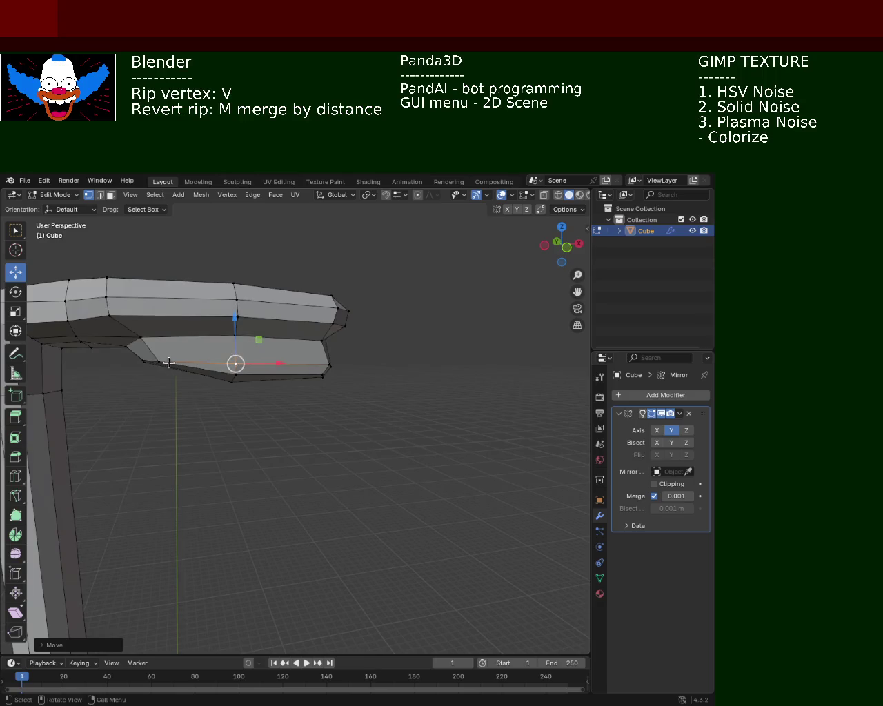
left_click(158, 360)
key("g")
key("z")
left_click(299, 416)
left_click(297, 407)
Step: Raise the shade's inner-end vertex about 0.013 m to reshape its taper
middle_click_drag(362, 398, 355, 386)
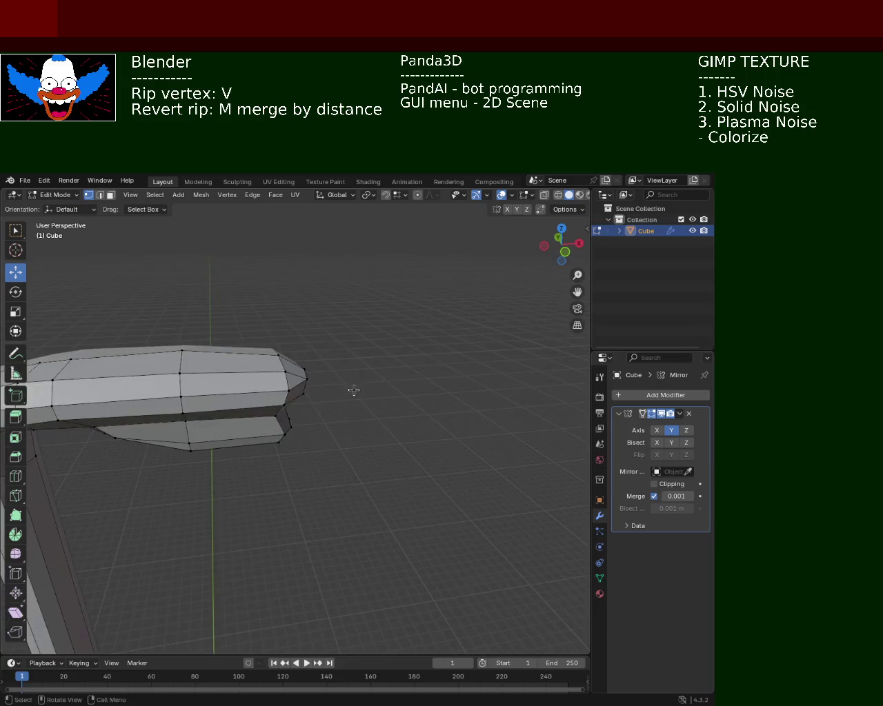
scroll(324, 447, "down", 3)
mouse_move(324, 447)
middle_mouse_down()
mouse_move(154, 402)
mouse_move(294, 416)
mouse_move(285, 413)
mouse_move(319, 386)
middle_mouse_up()
scroll(325, 325, "up", 4)
middle_click_drag(325, 325, 311, 335)
left_click(297, 329)
left_click_drag(300, 303, 300, 321)
left_click(302, 389)
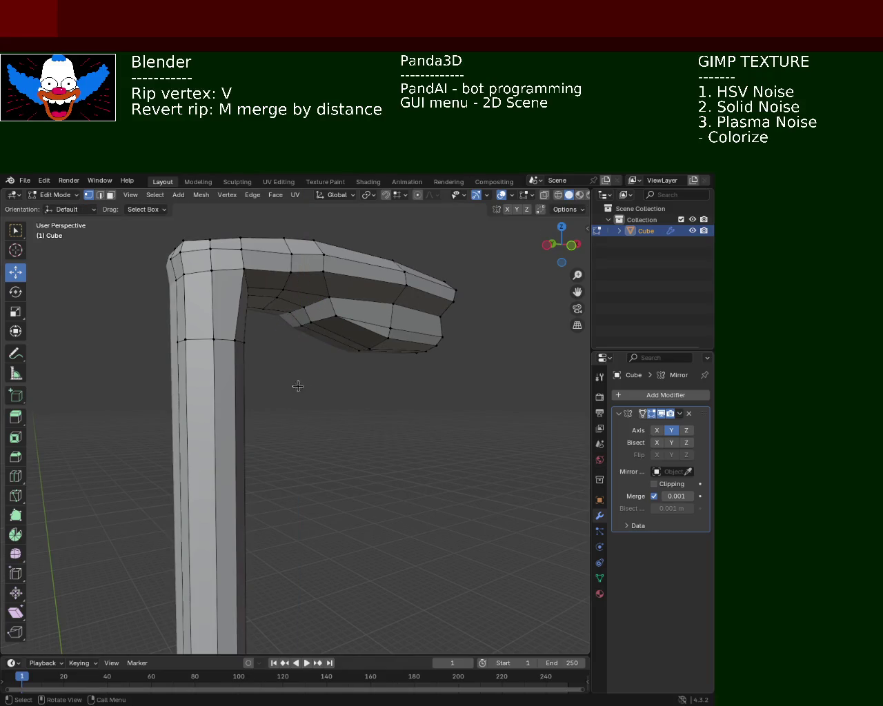
Step: Save the file as light_pole_1.blend
scroll(356, 437, "down", 3)
mouse_move(356, 438)
middle_mouse_down()
mouse_move(305, 400)
mouse_move(317, 361)
middle_mouse_up()
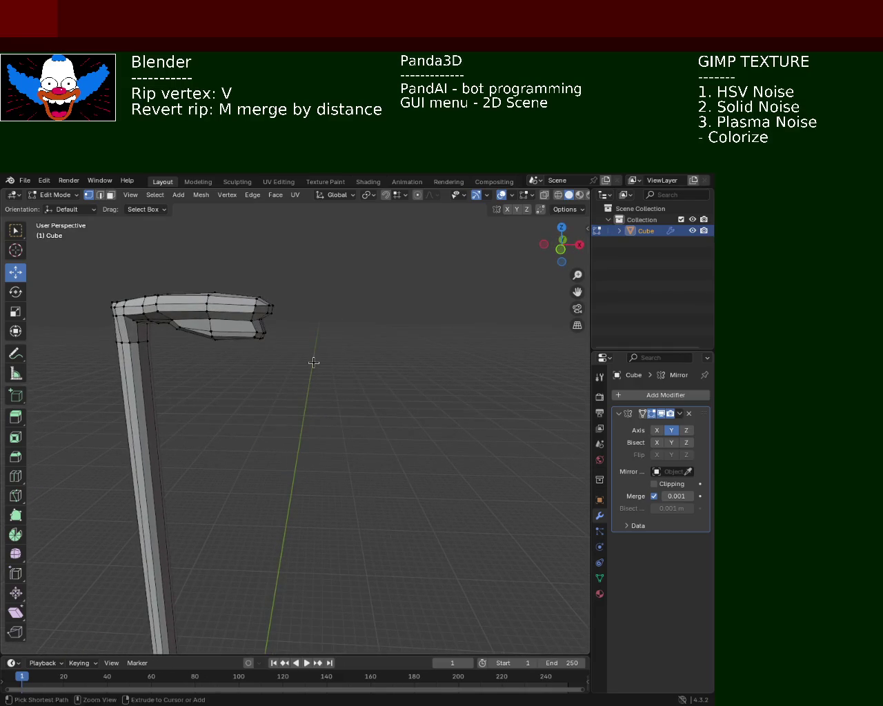
key("ctrl+s")
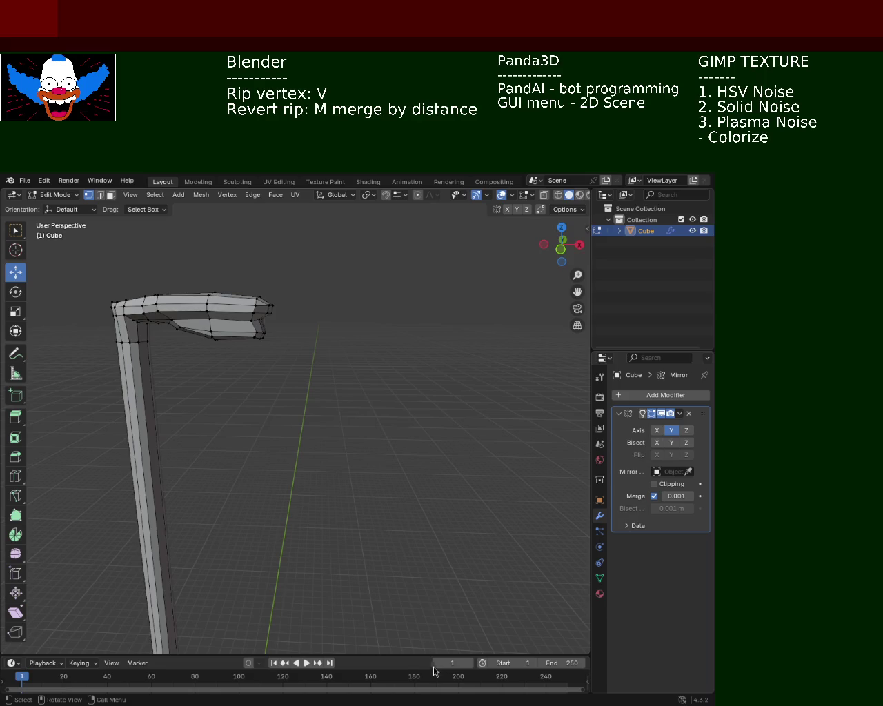
Step: Raise a lamp-head vertex about 0.12 m, then another selection about 0.11 m
mouse_move(302, 382)
middle_mouse_down()
mouse_move(130, 395)
mouse_move(203, 368)
mouse_move(205, 382)
mouse_move(385, 410)
mouse_move(346, 429)
mouse_move(301, 337)
middle_mouse_up()
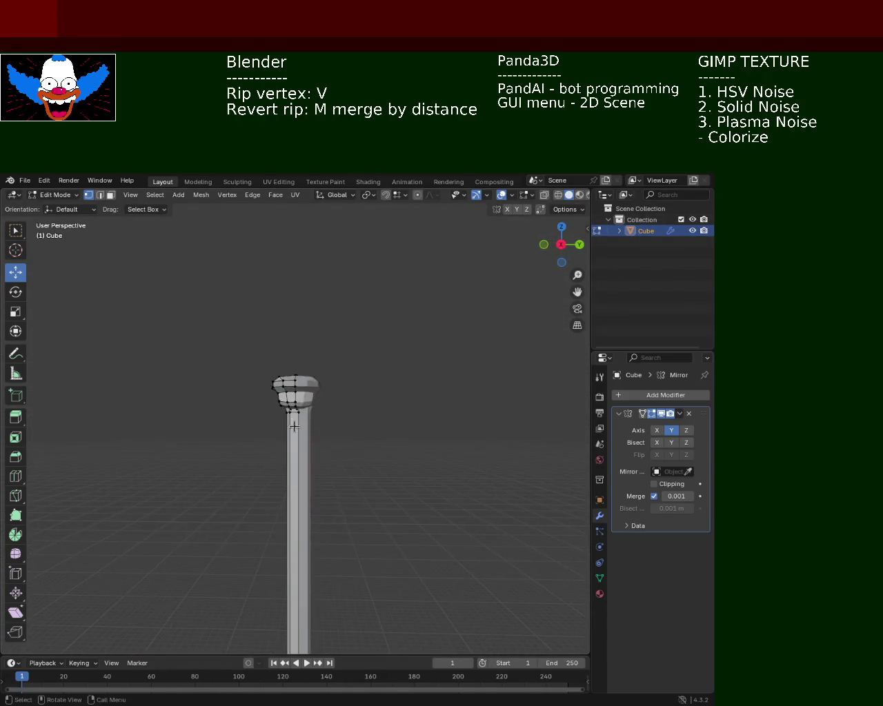
left_click(284, 372)
left_click_drag(291, 345, 290, 330)
mouse_move(345, 407)
middle_mouse_down()
mouse_move(472, 416)
mouse_move(433, 441)
mouse_move(347, 423)
middle_mouse_up()
left_click(433, 442)
left_click_drag(328, 382, 330, 360)
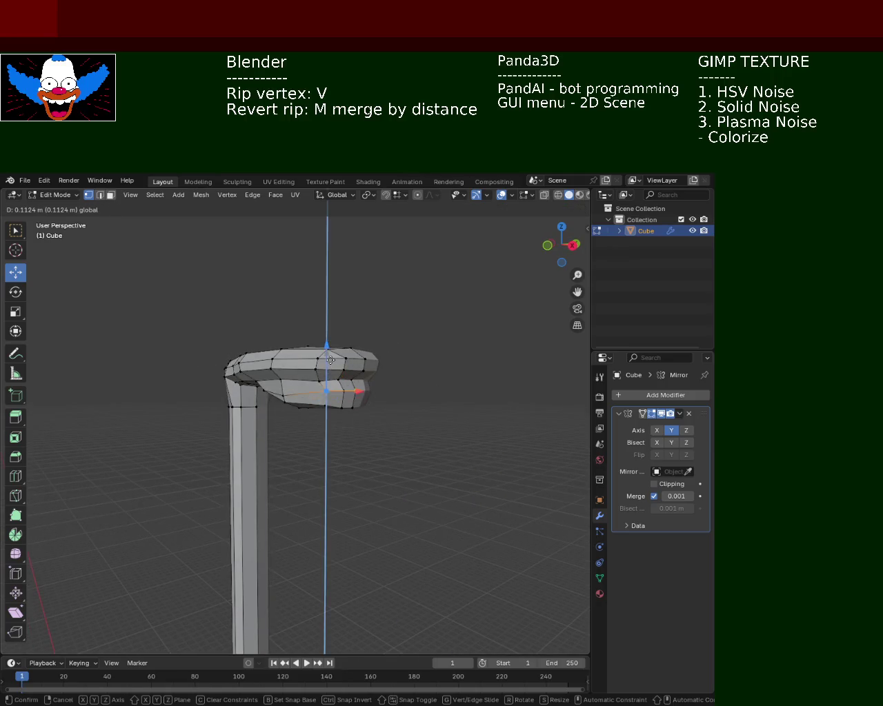
left_click(377, 461)
Step: Raise the selected vertices slightly and slide the lower edge loop along X
scroll(332, 401, "up", 2)
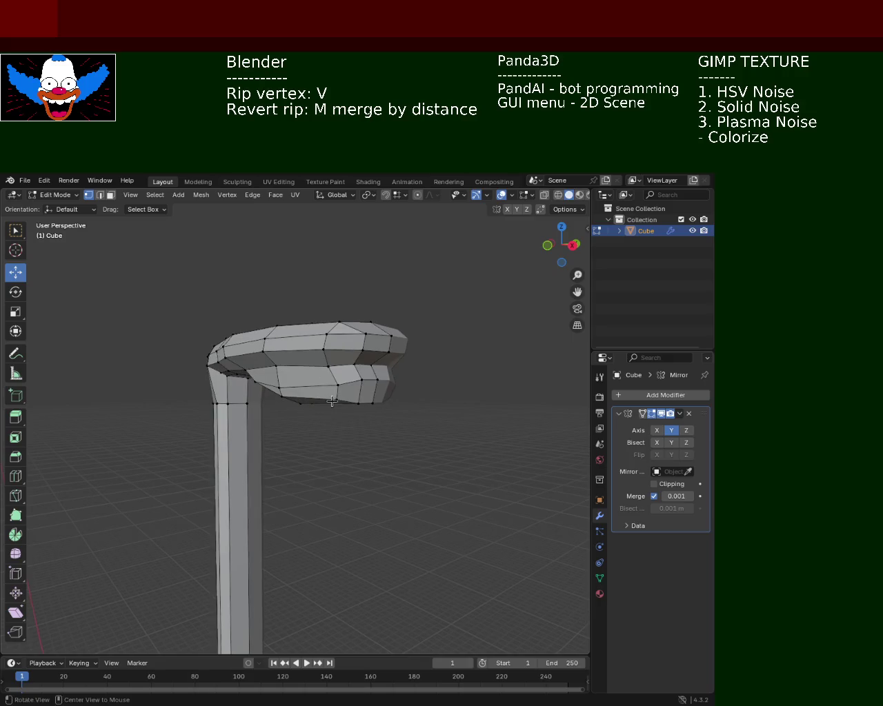
middle_click_drag(297, 390, 393, 403)
left_click_drag(333, 391, 335, 366)
middle_click_drag(335, 366, 344, 374)
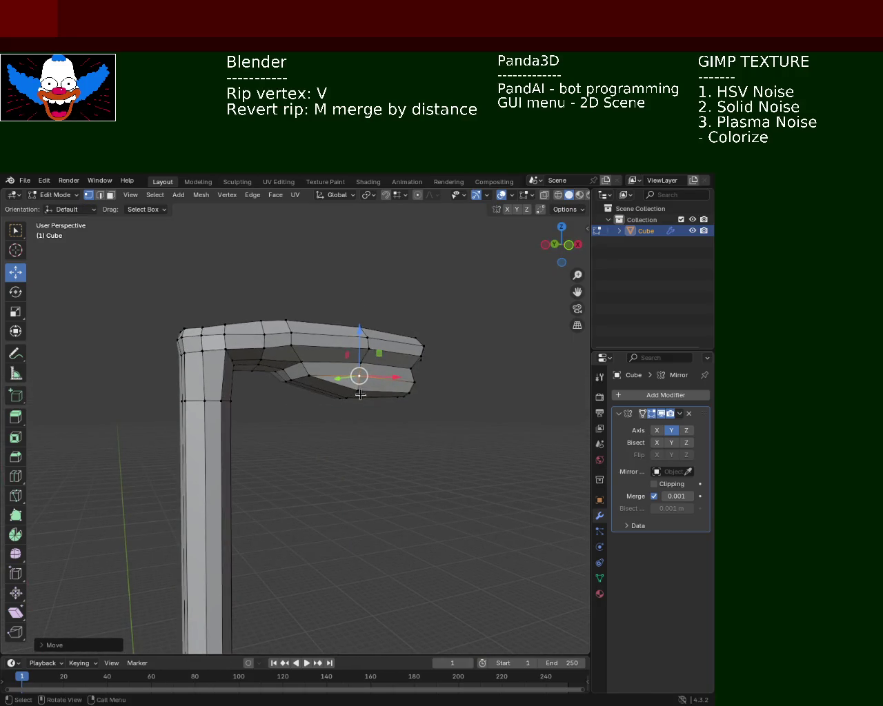
left_click(372, 392, "alt")
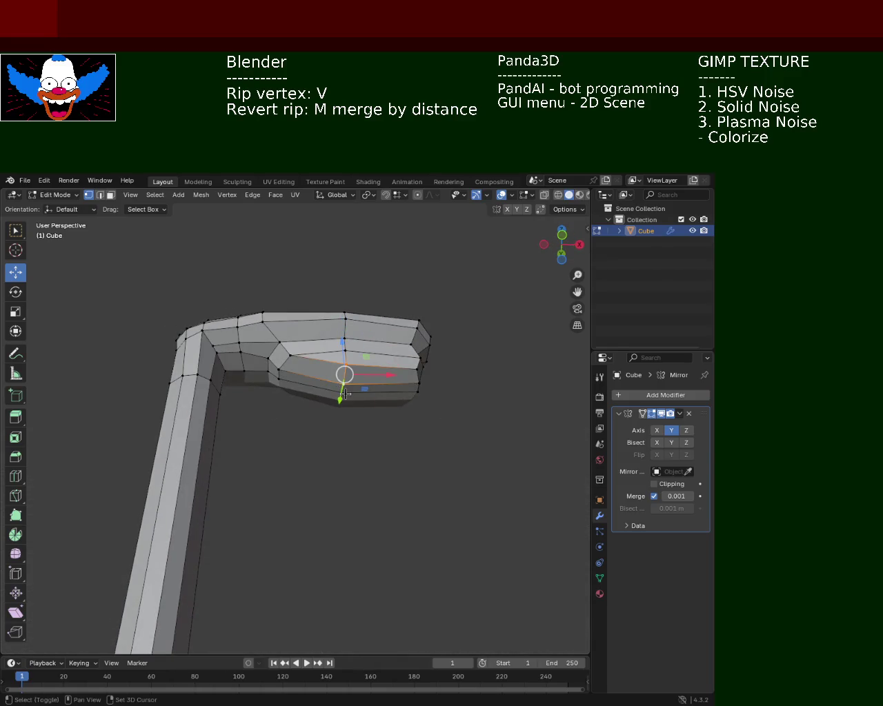
left_click_drag(380, 378, 333, 384)
Step: Raise the selected lamp-head part about 0.2 m along Z and shift it along X
mouse_move(333, 384)
middle_mouse_down()
mouse_move(335, 408)
mouse_move(495, 404)
middle_mouse_up()
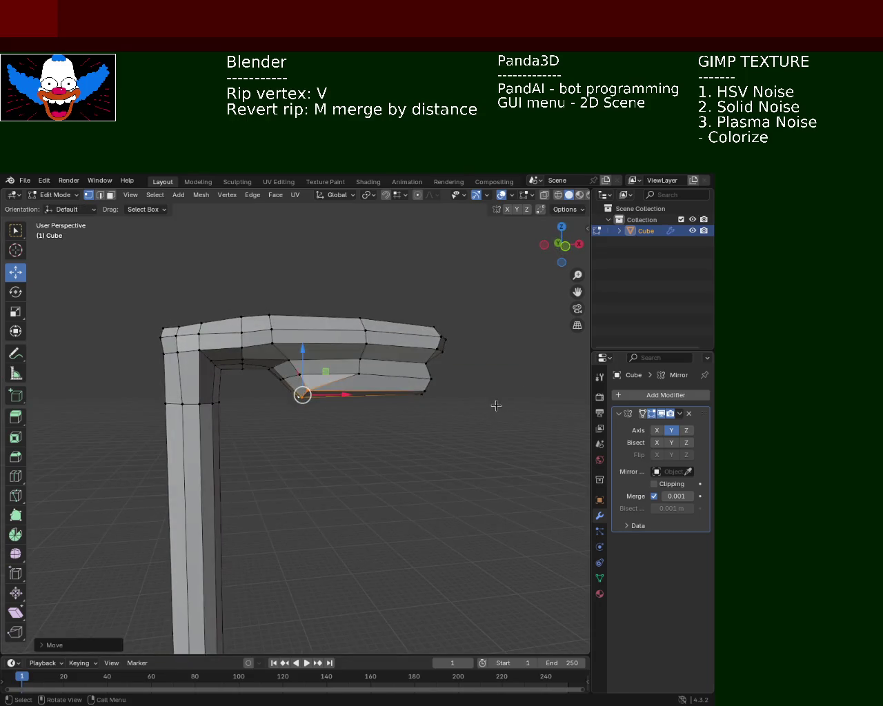
middle_click_drag(422, 394, 390, 411)
mouse_move(299, 406)
middle_mouse_down()
mouse_move(317, 359)
mouse_move(324, 383)
middle_mouse_up()
left_click_drag(301, 348, 349, 395)
mouse_move(312, 358)
left_mouse_down()
mouse_move(310, 339)
mouse_move(410, 398)
left_mouse_up()
mouse_move(409, 398)
middle_mouse_down()
mouse_move(439, 418)
mouse_move(399, 400)
middle_mouse_up()
scroll(448, 435, "down", 2)
scroll(407, 427, "down", 2)
mouse_move(404, 473)
middle_mouse_down()
mouse_move(376, 364)
mouse_move(356, 394)
mouse_move(331, 377)
mouse_move(333, 389)
middle_mouse_up()
scroll(333, 388, "up", 2)
scroll(331, 345, "up", 3)
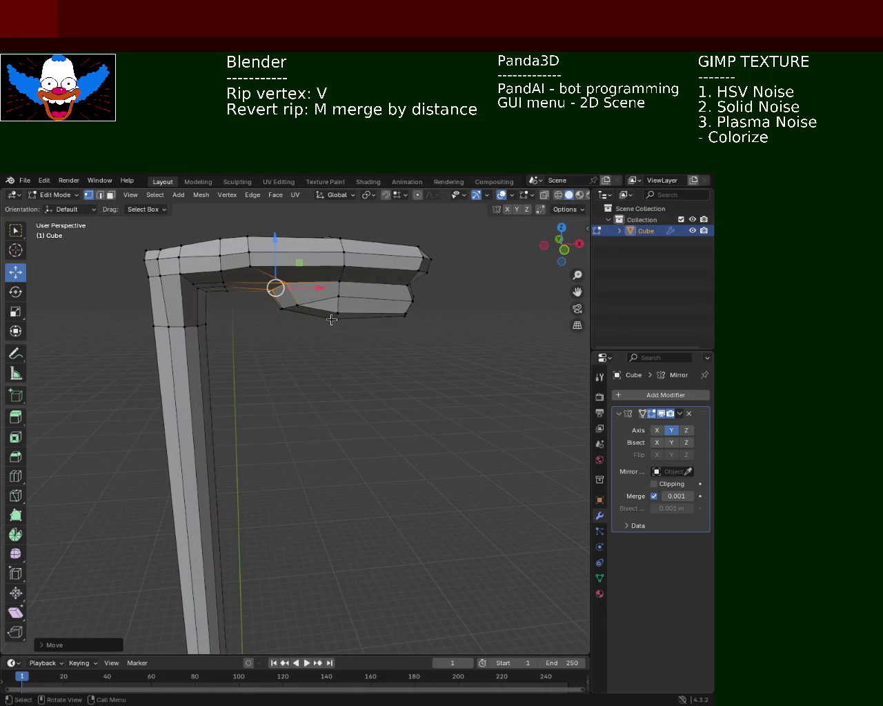
Step: Select a row of lamp-head vertices and rip them vertically with V, constrained to Z
left_click(302, 305)
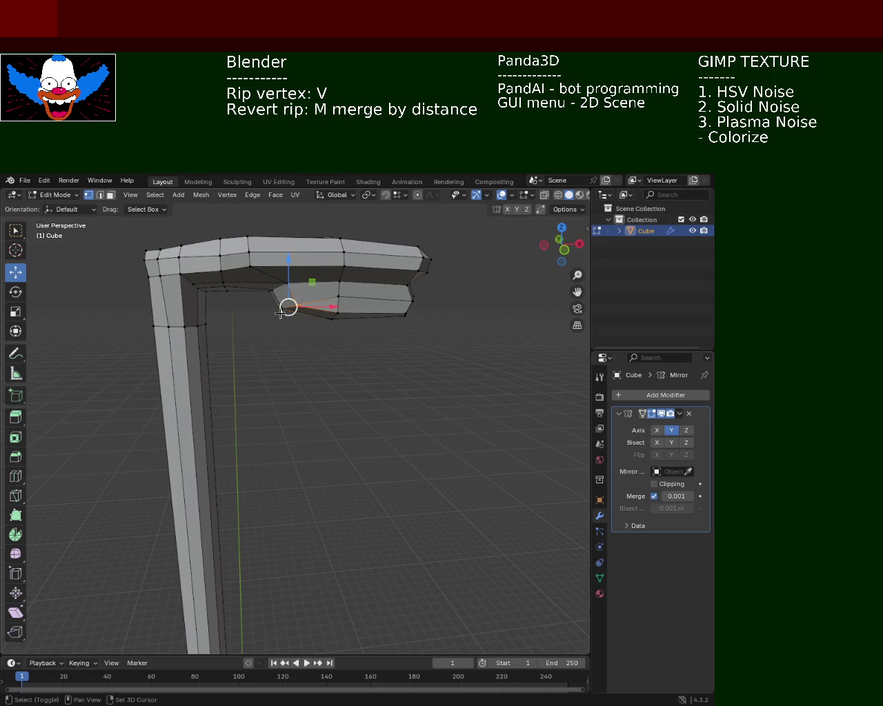
middle_click_drag(279, 312, 349, 277)
left_click(329, 285, "shift")
left_click(331, 285, "shift")
left_click(335, 286, "shift")
left_click(337, 286, "shift")
key("v")
key("z")
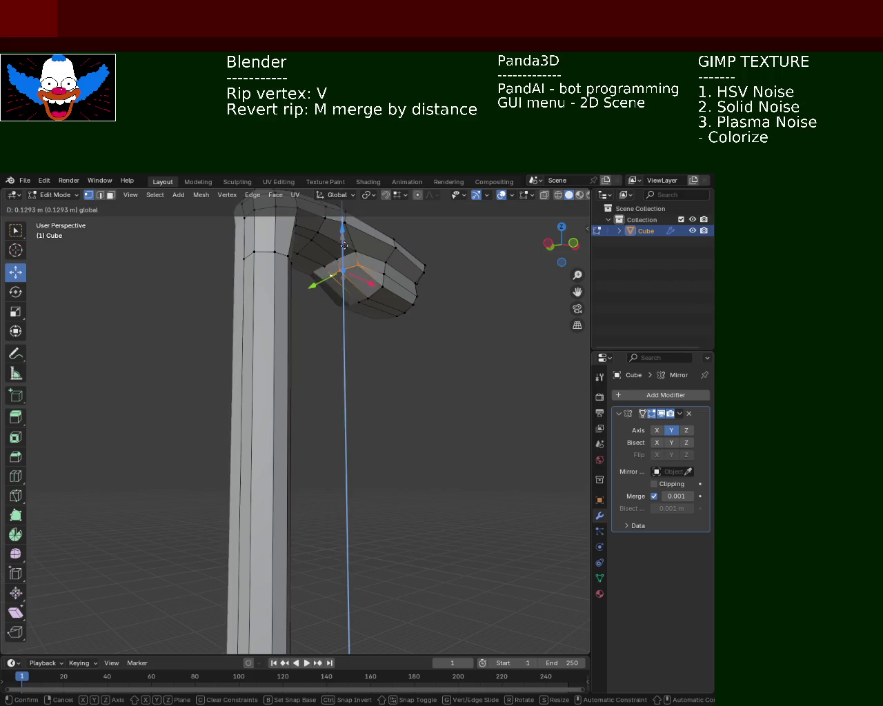
left_click(452, 345)
middle_click_drag(452, 345, 365, 339)
scroll(359, 386, "down", 5)
mouse_move(359, 404)
middle_mouse_down("shift")
mouse_move(369, 337)
mouse_move(268, 332)
middle_mouse_up("shift")
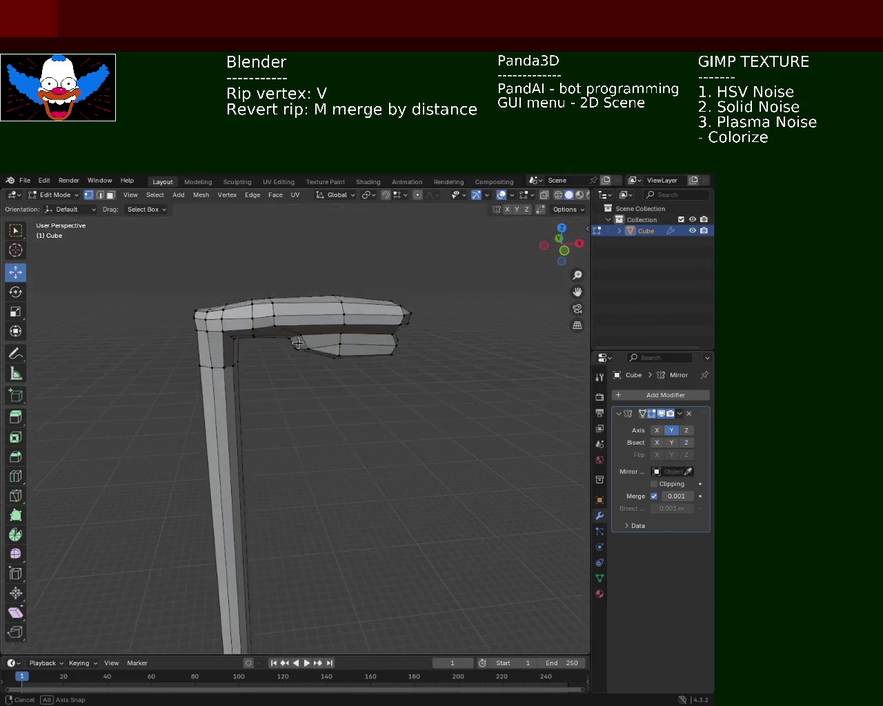
Step: Box-select the lamp head's top edge and lower it about 0.087 m
middle_click_drag(268, 333, 240, 320)
left_click_drag(217, 287, 413, 327)
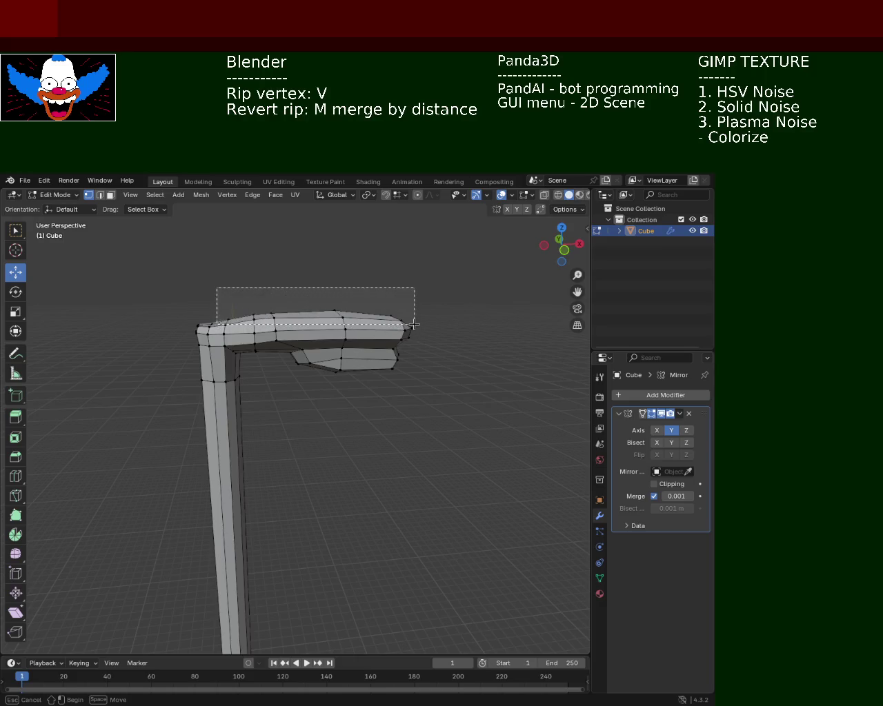
left_click_drag(413, 323, 414, 323)
left_click_drag(302, 267, 304, 276)
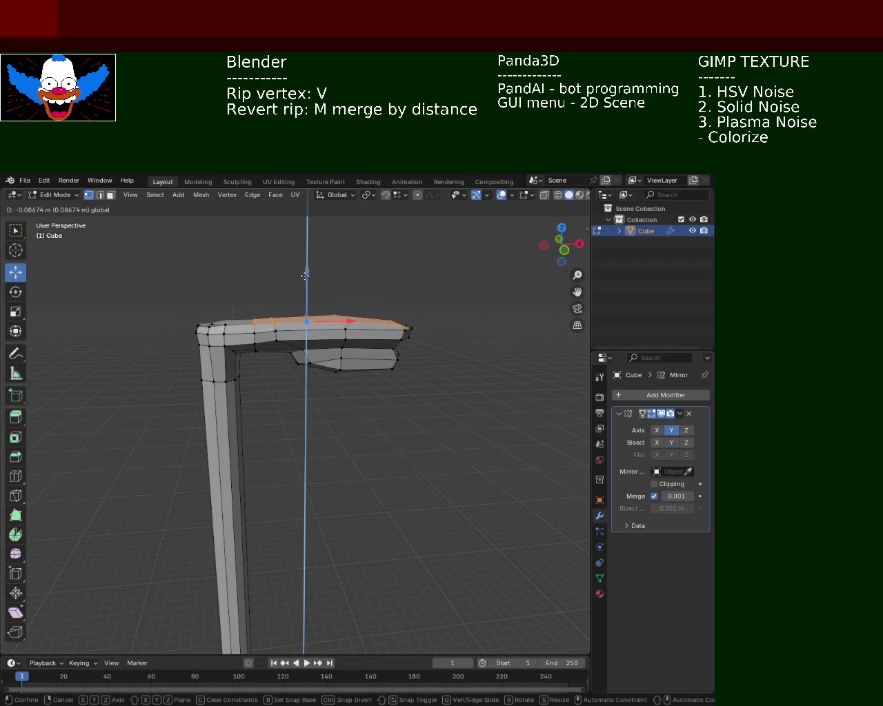
left_click_drag(304, 276, 304, 279)
scroll(373, 409, "down", 3)
mouse_move(374, 409)
middle_mouse_down()
mouse_move(363, 418)
mouse_move(349, 320)
middle_mouse_up()
scroll(355, 443, "down", 2)
mouse_move(354, 444)
middle_mouse_down()
mouse_move(250, 455)
mouse_move(345, 449)
mouse_move(315, 346)
mouse_move(323, 305)
mouse_move(338, 376)
mouse_move(333, 416)
middle_mouse_up()
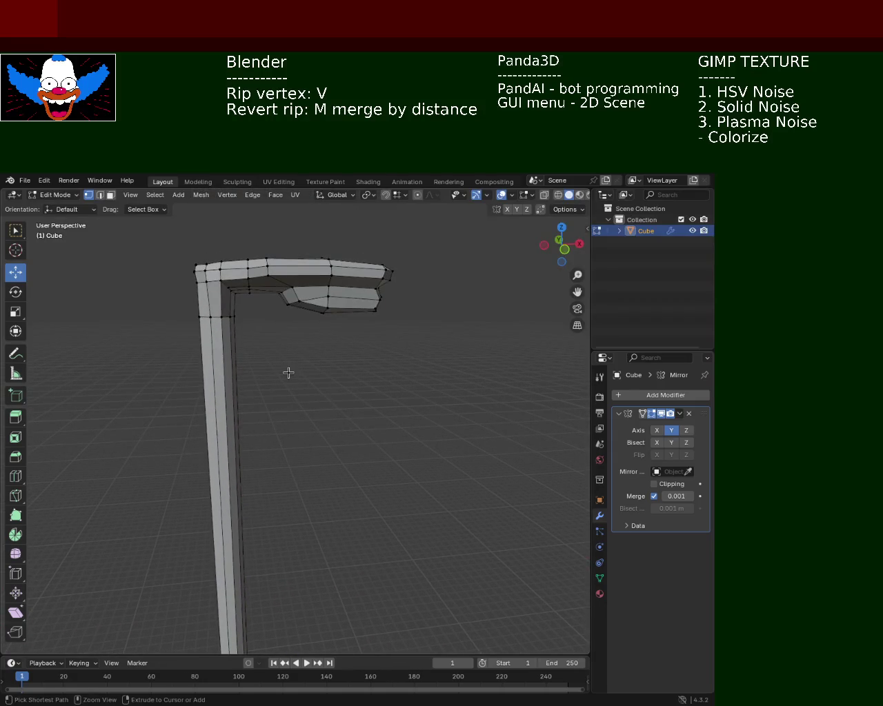
Step: Select the lamp-head tip vertex and adjust its height with the Z gizmo arrow
middle_click_drag(315, 369, 441, 292)
left_click(442, 292)
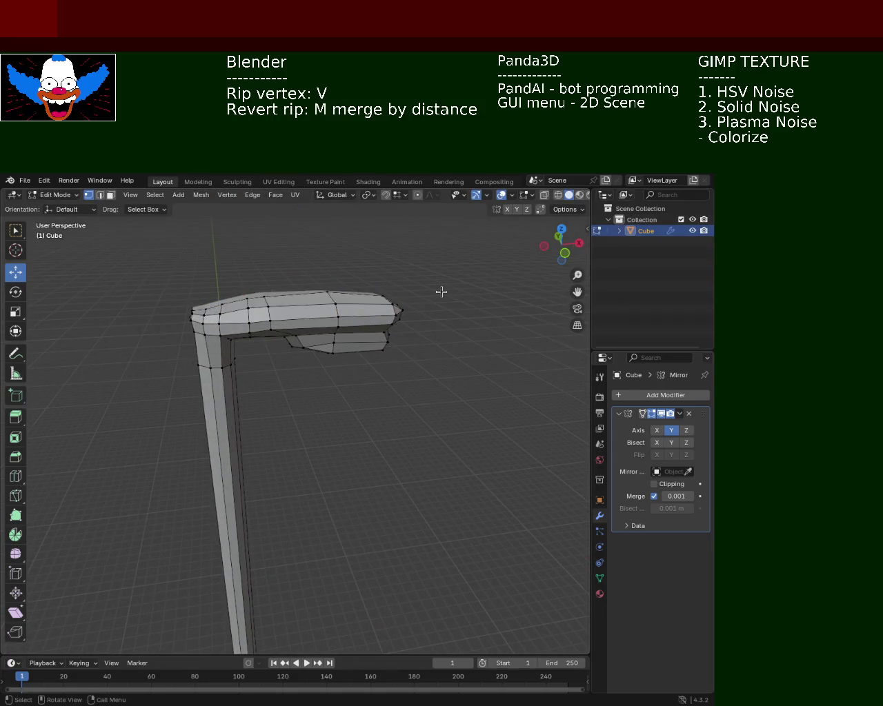
middle_click_drag(378, 324, 376, 319)
left_click(378, 315)
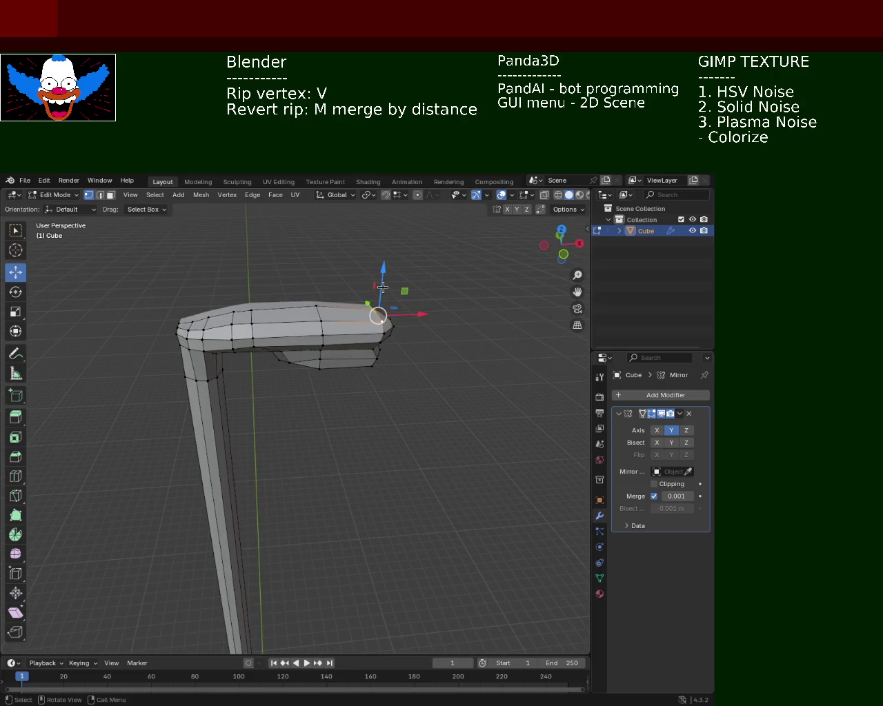
left_click_drag(382, 282, 374, 310)
mouse_move(374, 310)
middle_mouse_down("ctrl")
mouse_move(320, 484)
mouse_move(389, 412)
mouse_move(339, 459)
mouse_move(278, 345)
mouse_move(315, 344)
mouse_move(380, 433)
mouse_move(324, 386)
mouse_move(325, 415)
mouse_move(280, 428)
mouse_move(412, 444)
mouse_move(361, 407)
mouse_move(366, 400)
mouse_move(362, 444)
mouse_move(364, 417)
mouse_move(327, 438)
mouse_move(331, 465)
mouse_move(332, 448)
mouse_move(308, 450)
middle_mouse_up("ctrl")
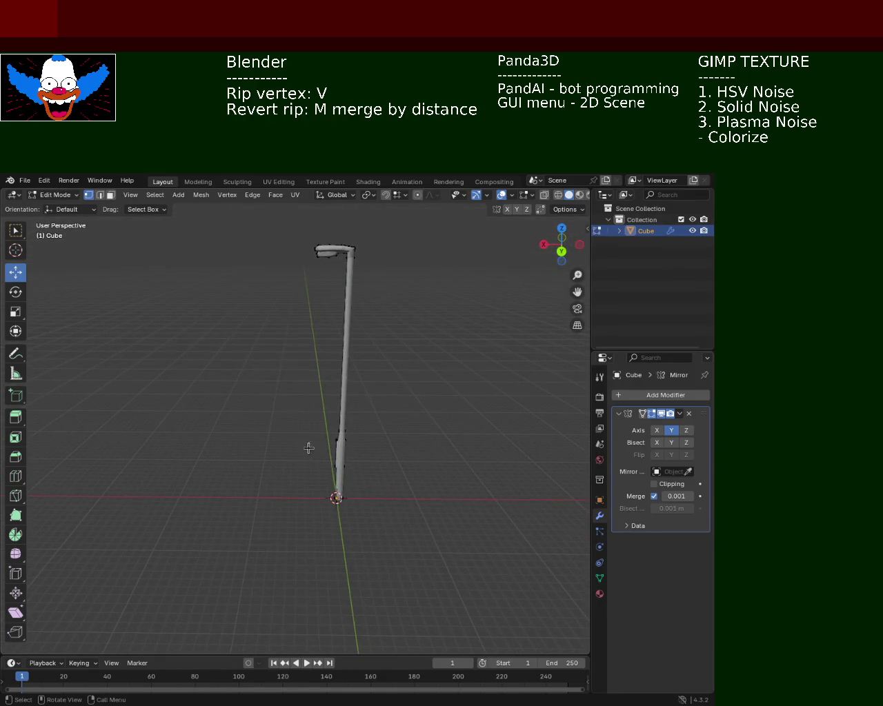
Step: In wireframe, box-select the arm and lamp-head vertices and nudge them slightly along X
middle_click_drag(324, 262, 285, 386, "shift")
scroll(293, 326, "up", 2)
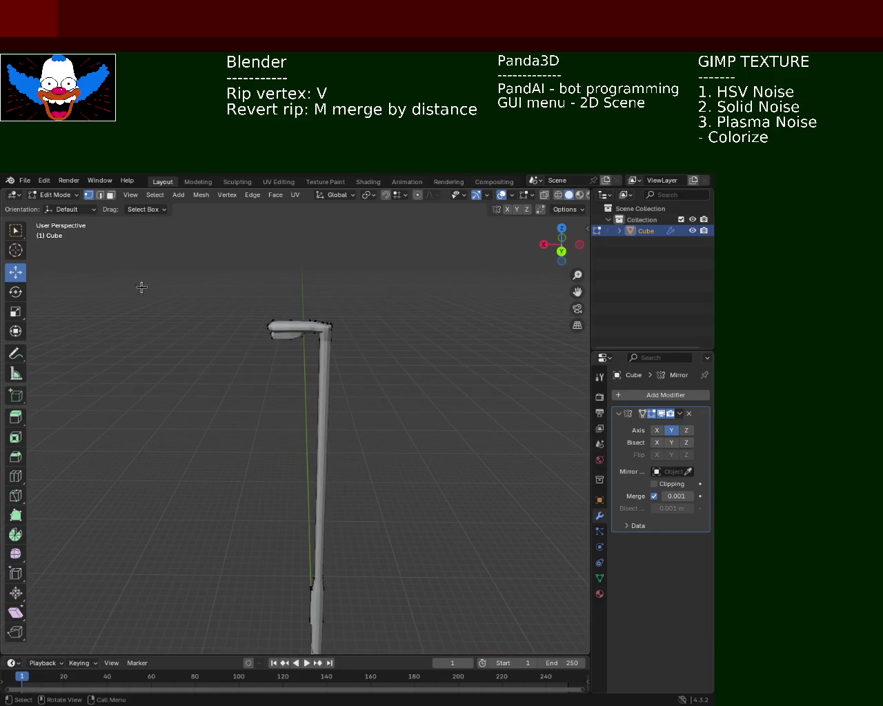
left_click(562, 195)
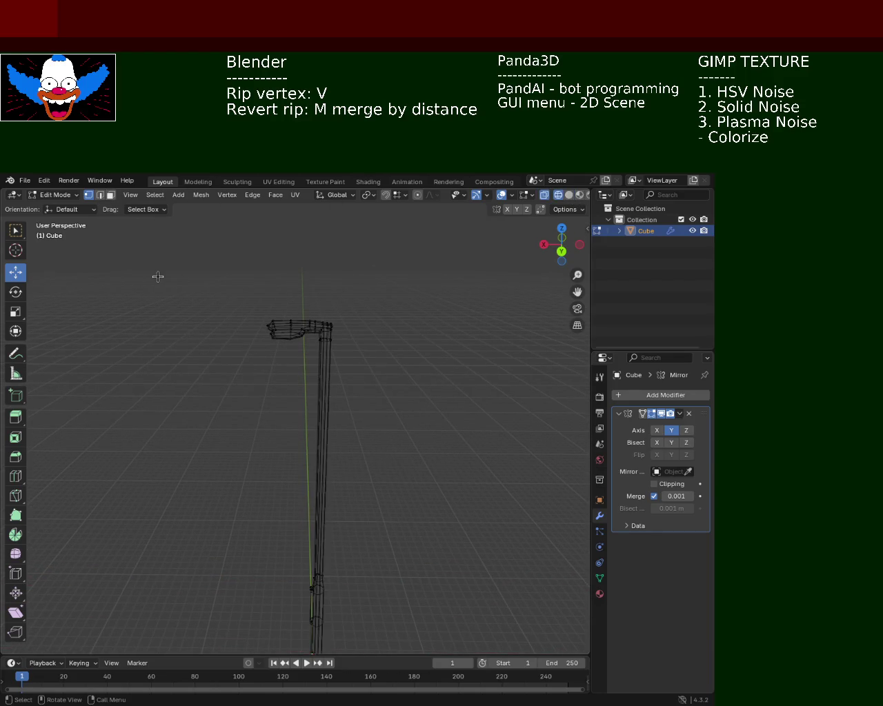
left_click_drag(216, 274, 316, 346)
left_click_drag(262, 331, 252, 331)
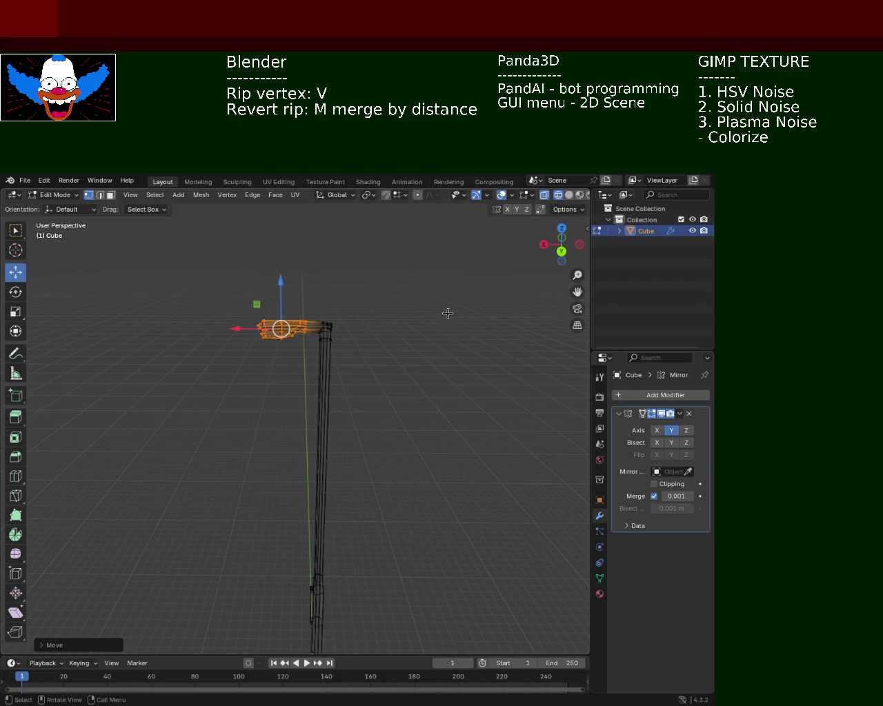
left_click(569, 195)
Step: Rotate the selected arm and lamp head about -28° so they tilt upward
mouse_move(446, 421)
middle_mouse_down()
mouse_move(375, 321)
mouse_move(390, 402)
mouse_move(357, 387)
mouse_move(352, 327)
mouse_move(356, 351)
mouse_move(338, 359)
mouse_move(303, 310)
middle_mouse_up()
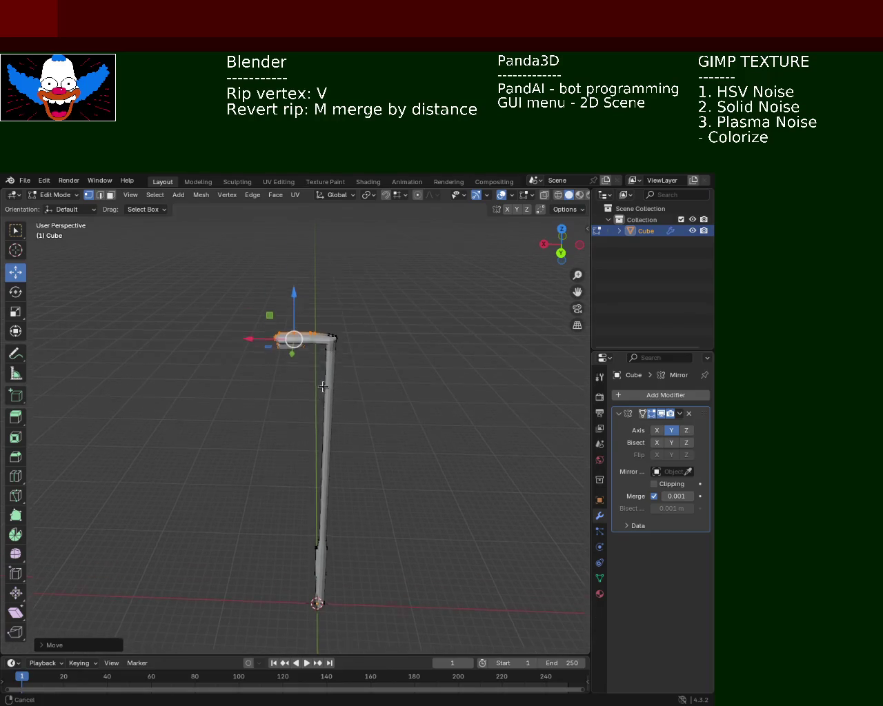
left_click_drag(295, 304, 296, 282)
right_click(296, 282)
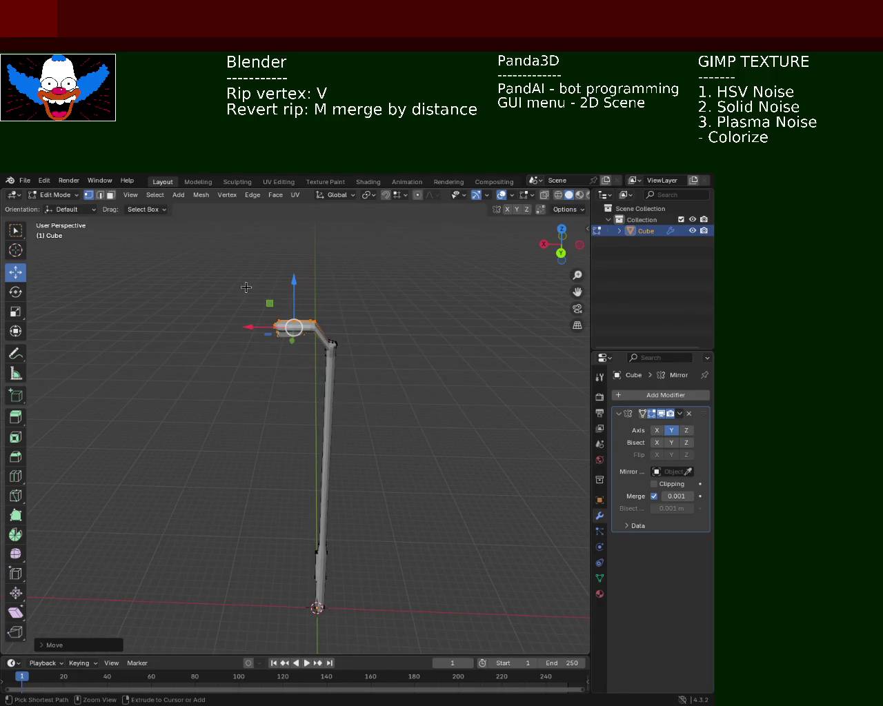
left_click(16, 293)
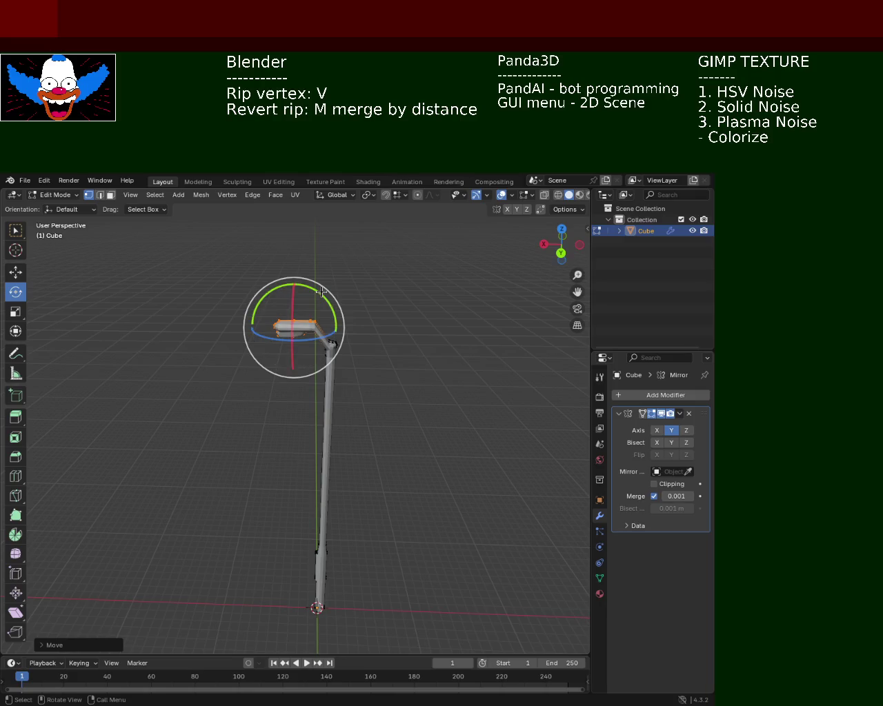
left_click_drag(334, 319, 336, 306)
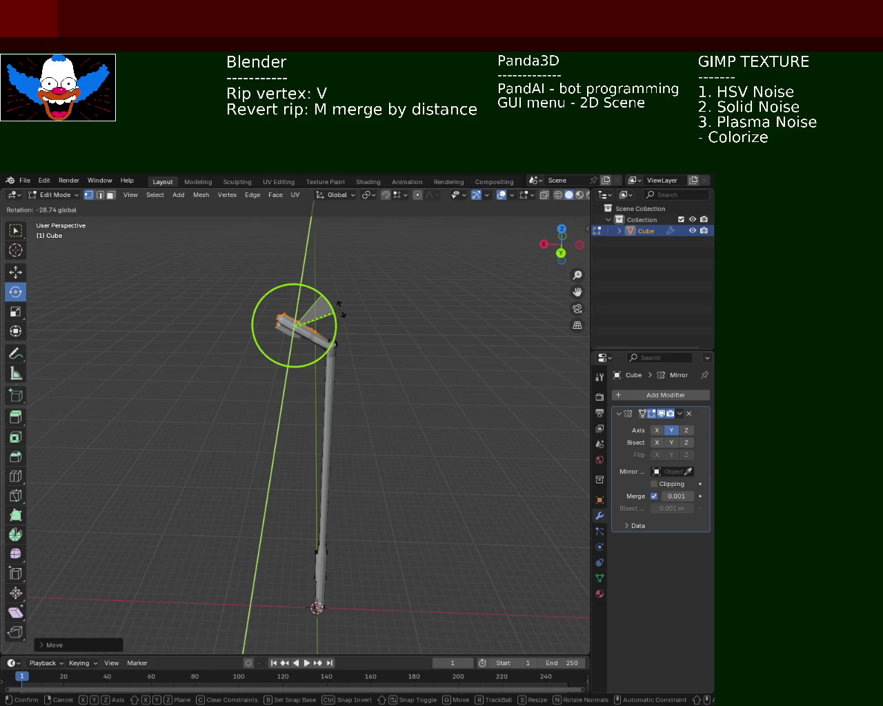
left_click_drag(340, 308, 339, 310)
mouse_move(404, 423)
middle_mouse_down()
mouse_move(508, 416)
mouse_move(384, 404)
mouse_move(317, 345)
mouse_move(329, 321)
mouse_move(329, 370)
mouse_move(323, 310)
middle_mouse_up()
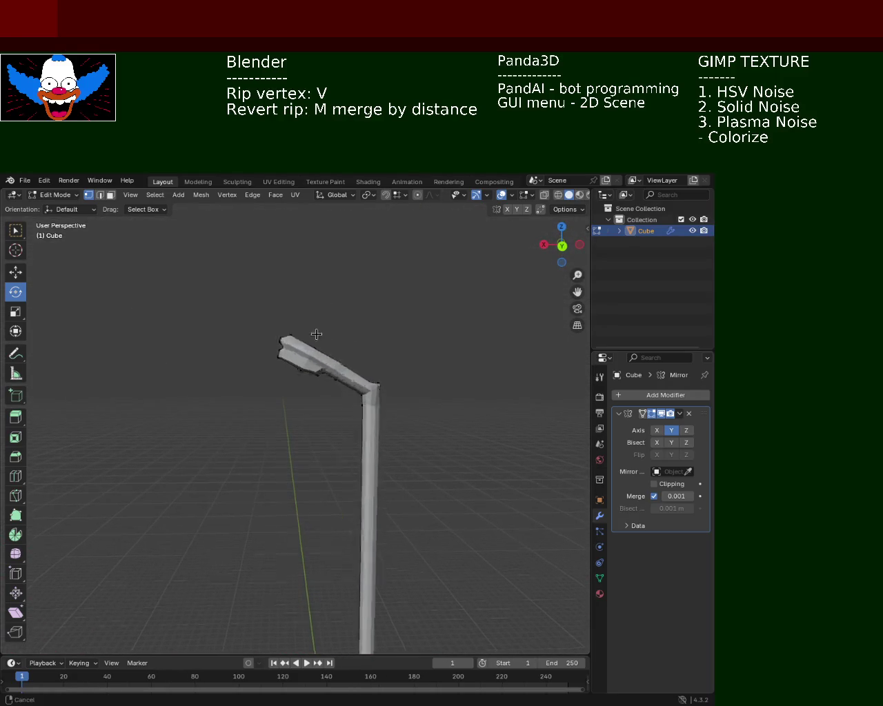
Step: In wireframe, select the lamp head's end vertices and rotate them about 33°
key("Escape")
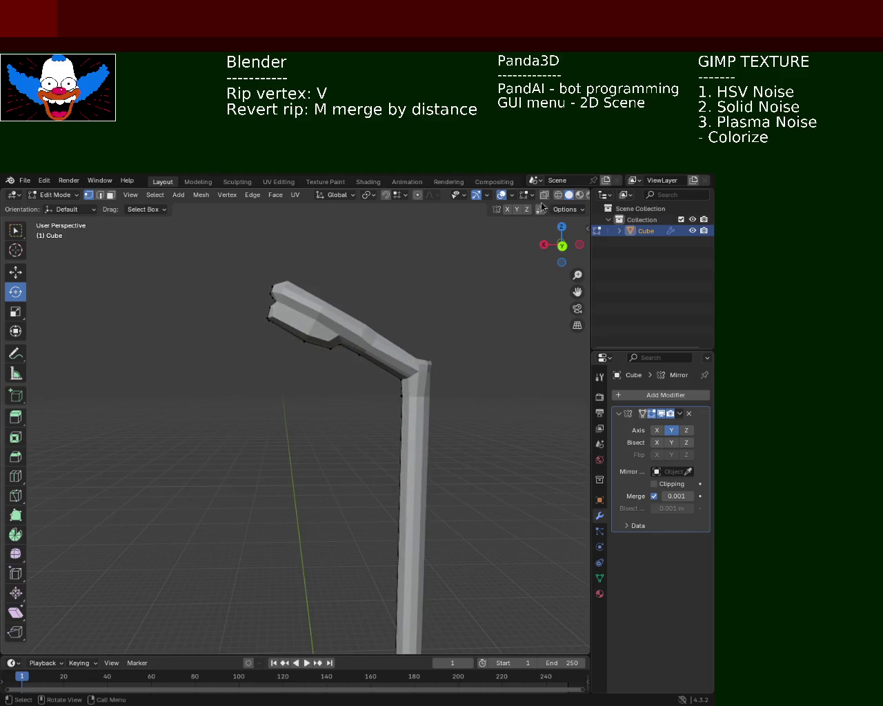
left_click(558, 196)
left_click(568, 195)
mouse_move(386, 483)
middle_mouse_down()
mouse_move(355, 522)
mouse_move(355, 420)
mouse_move(441, 348)
mouse_move(364, 366)
middle_mouse_up()
scroll(384, 330, "up", 2)
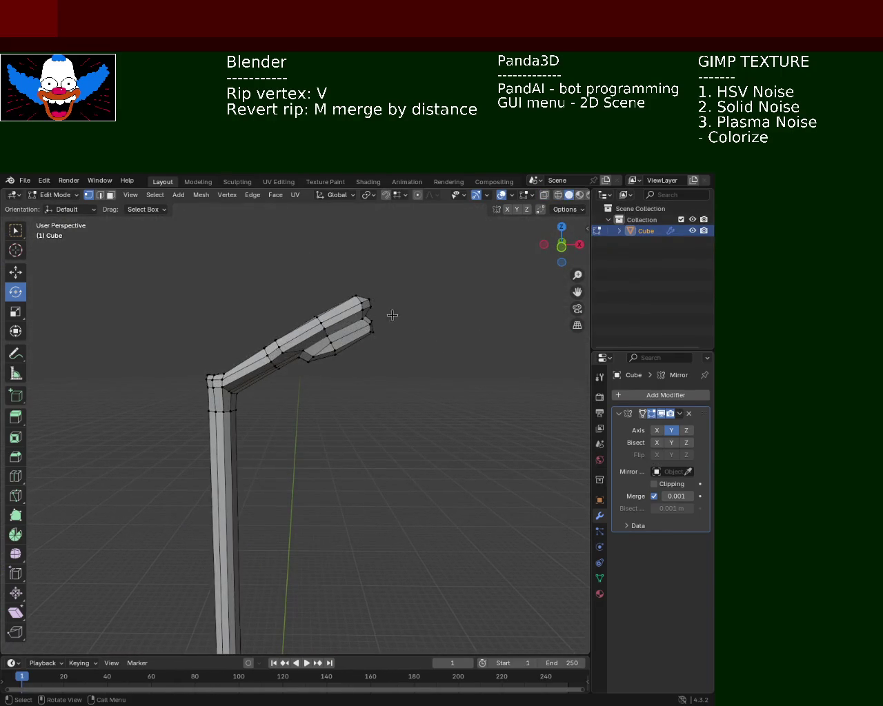
left_click(558, 196)
left_click_drag(428, 262, 350, 370)
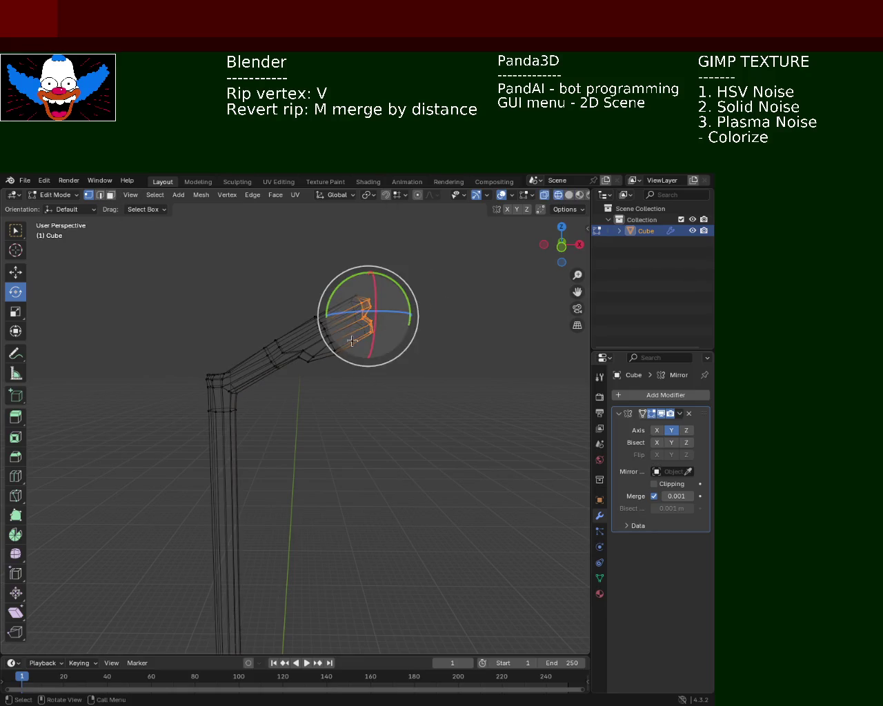
left_click_drag(402, 283, 405, 311)
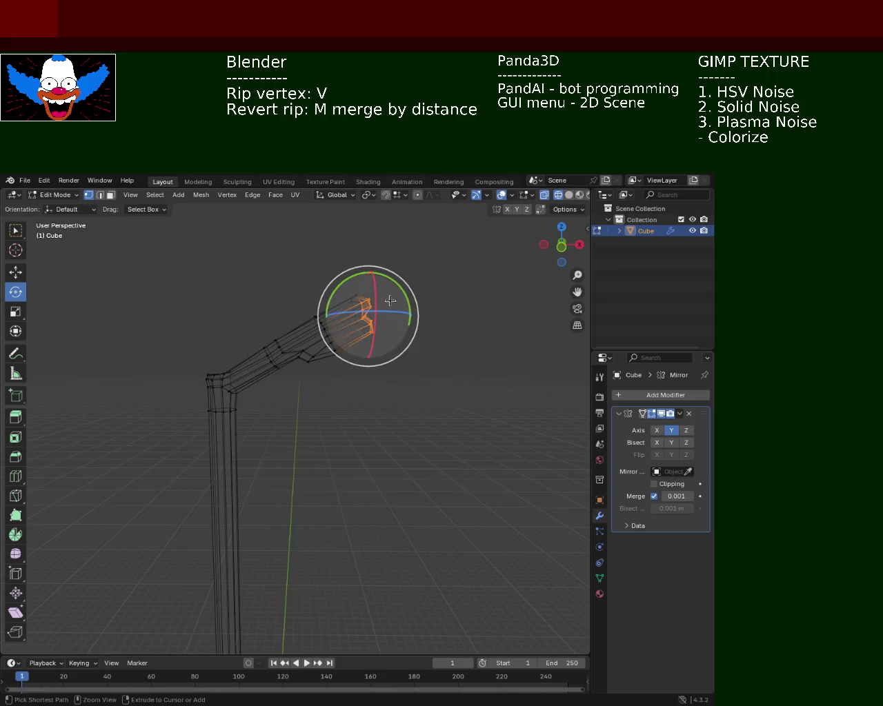
left_click(17, 273)
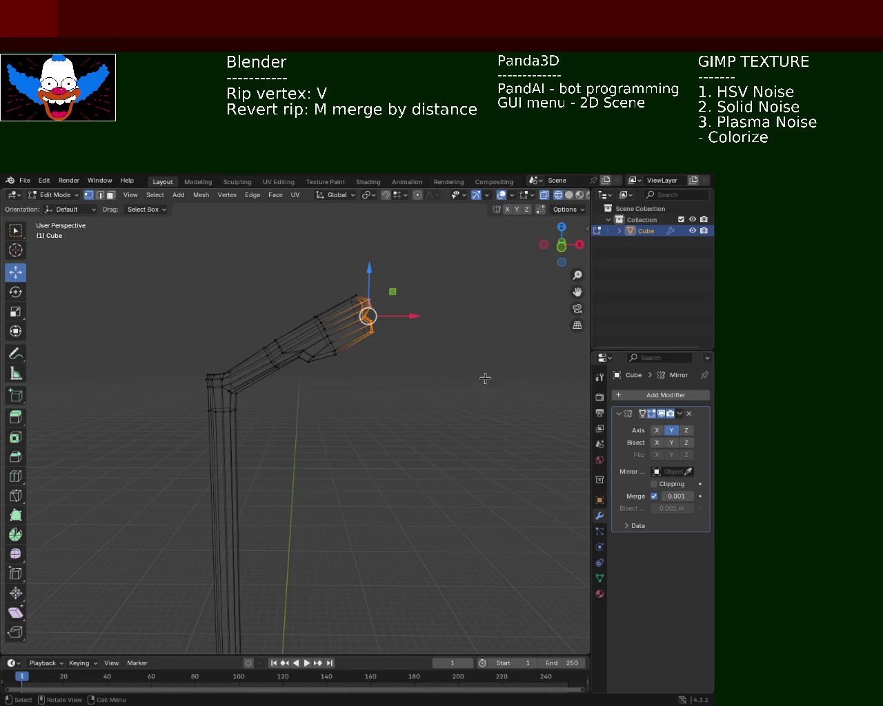
Step: Lower the lamp head's end vertices about 0.5 m along Z
left_click(437, 398)
left_click_drag(482, 282, 349, 351)
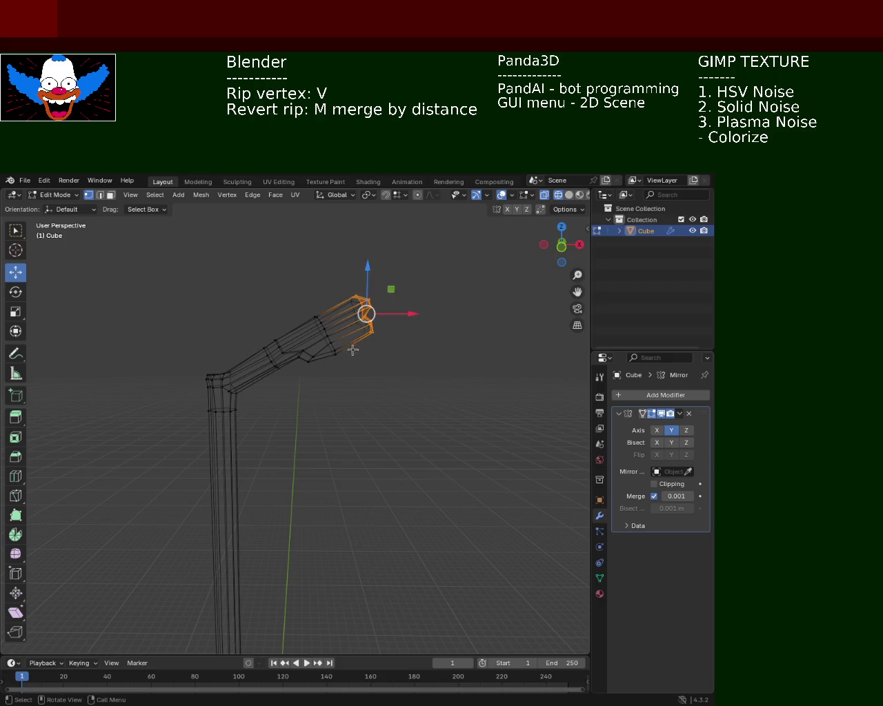
left_click_drag(367, 264, 377, 288)
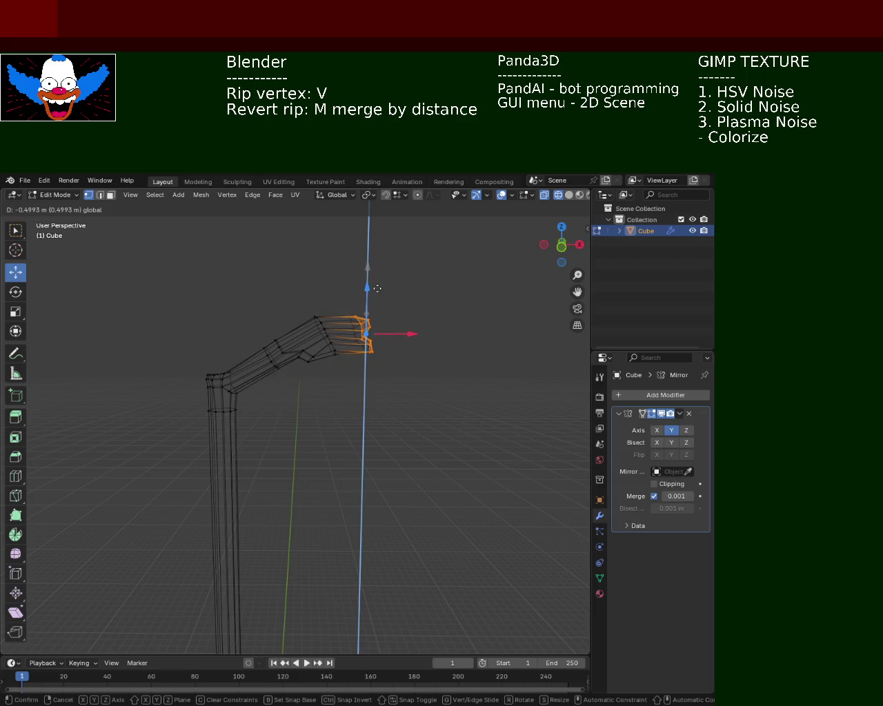
left_click(568, 195)
left_click(430, 311)
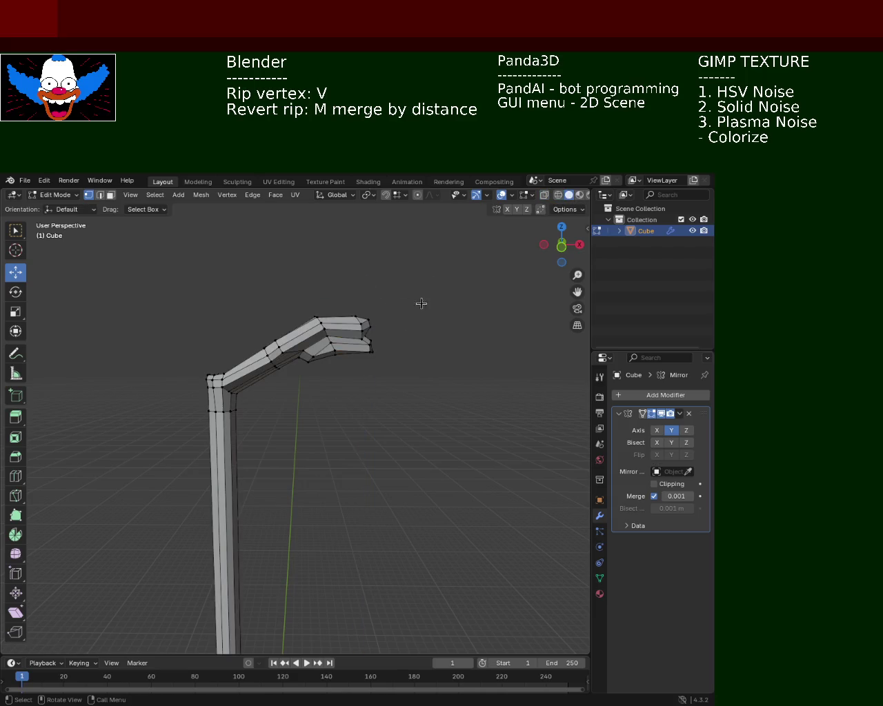
middle_click_drag(406, 296, 349, 426)
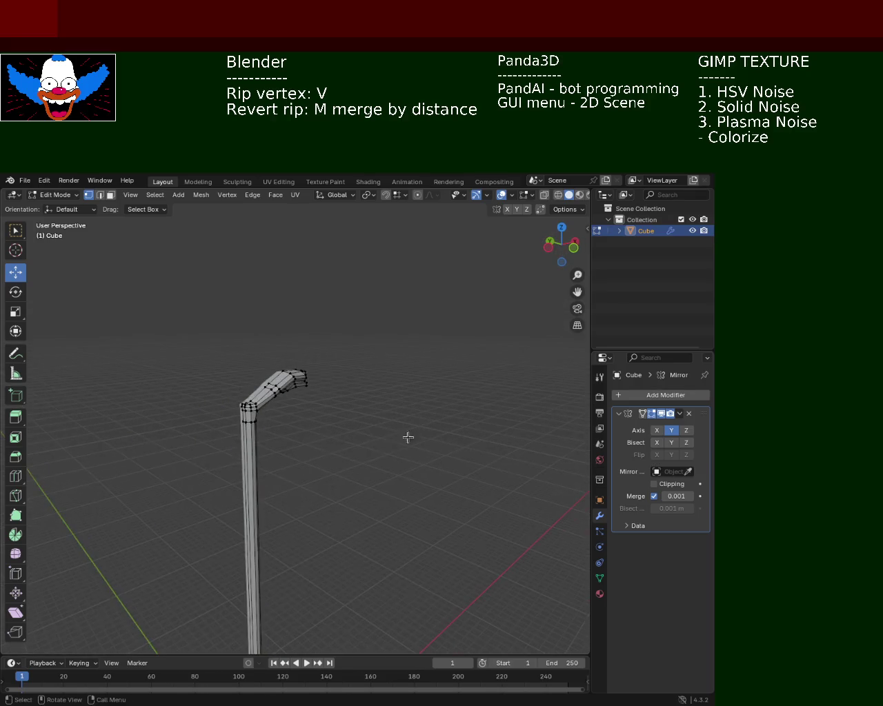
mouse_move(349, 426)
middle_mouse_down()
mouse_move(395, 461)
mouse_move(338, 467)
mouse_move(368, 469)
mouse_move(338, 446)
mouse_move(260, 437)
mouse_move(197, 459)
mouse_move(316, 467)
middle_mouse_up()
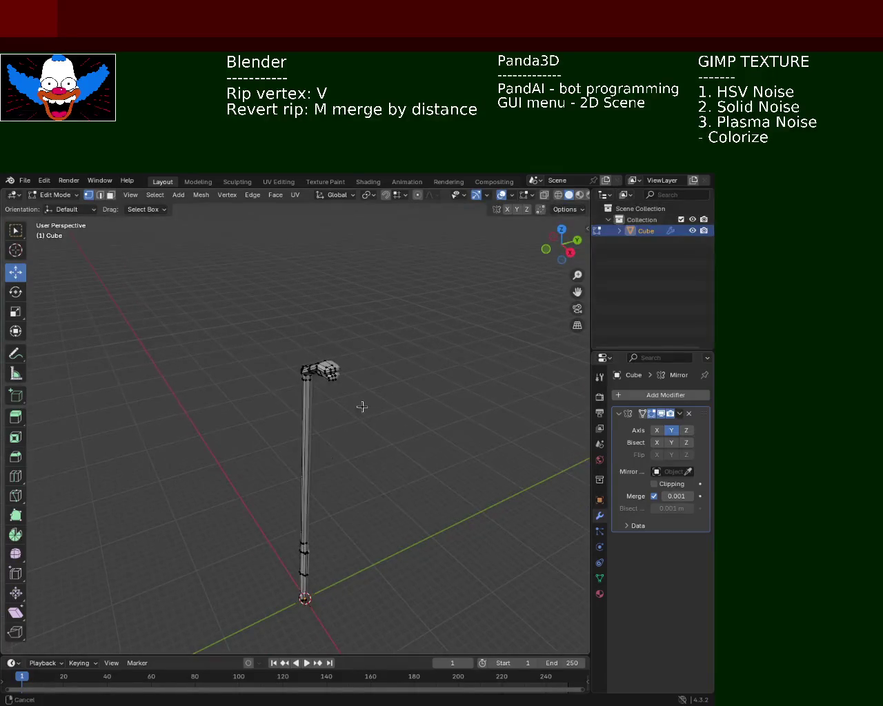
middle_click_drag(361, 403, 449, 443)
scroll(400, 347, "up", 3)
mouse_move(400, 347)
middle_mouse_down()
mouse_move(338, 355)
mouse_move(400, 391)
middle_mouse_up()
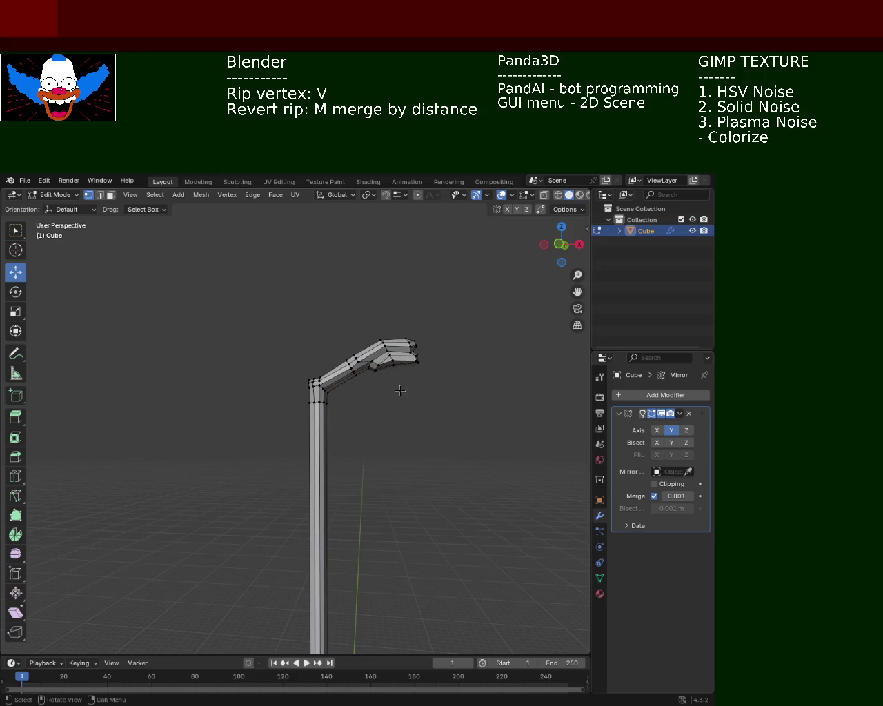
mouse_move(353, 408)
middle_mouse_down()
mouse_move(378, 421)
mouse_move(341, 418)
mouse_move(346, 396)
middle_mouse_up()
mouse_move(288, 365)
middle_mouse_down()
mouse_move(299, 389)
mouse_move(295, 379)
mouse_move(315, 391)
middle_mouse_up()
scroll(497, 451, "up", 5)
mouse_move(442, 420)
middle_mouse_down()
mouse_move(368, 384)
mouse_move(368, 375)
mouse_move(306, 351)
mouse_move(300, 283)
middle_mouse_up()
left_click_drag(304, 311, 315, 327)
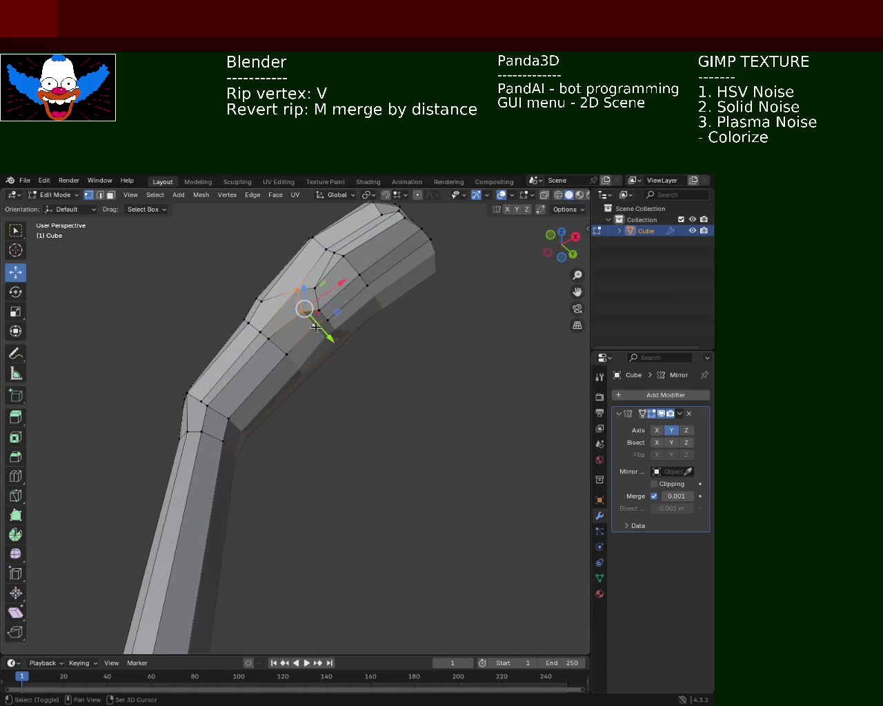
Step: Rip a vertex and slide the arm-underside vertices along their edges
key("v")
left_click(297, 331)
left_click(314, 290)
left_click(325, 318, "shift")
key("shift+v")
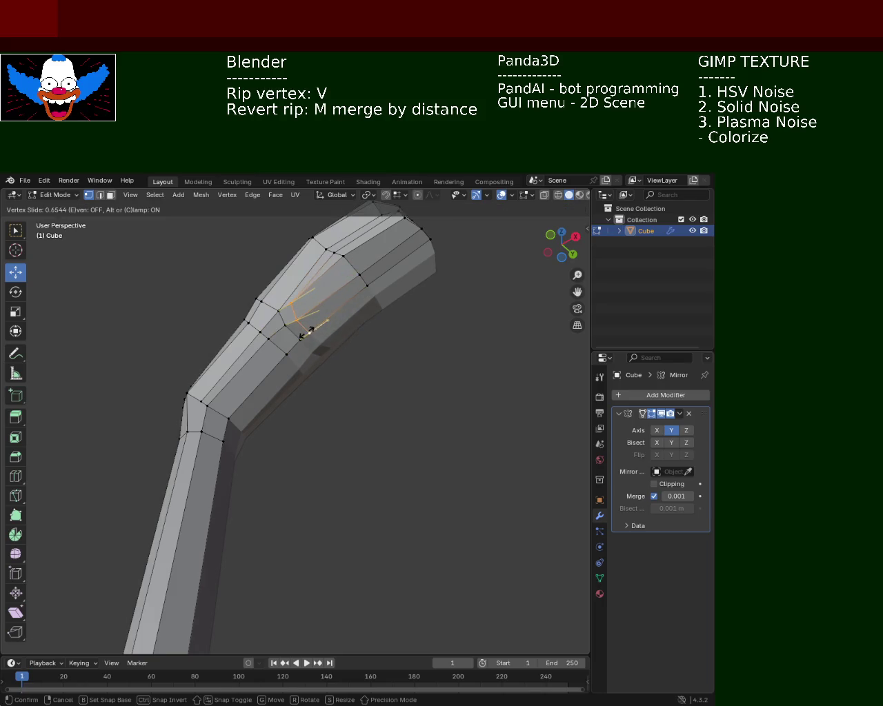
left_click(312, 328)
mouse_move(409, 361)
middle_mouse_down()
mouse_move(480, 415)
mouse_move(283, 405)
mouse_move(409, 421)
mouse_move(423, 366)
mouse_move(440, 360)
mouse_move(435, 380)
mouse_move(396, 409)
mouse_move(359, 397)
mouse_move(393, 402)
mouse_move(316, 400)
mouse_move(334, 420)
middle_mouse_up()
Step: Shift the selected vertices, the ripped vertex and the lamp-head end vertex slightly along X
key("g")
key("x")
left_click(409, 421)
scroll(380, 426, "up", 1)
scroll(369, 417, "up", 1)
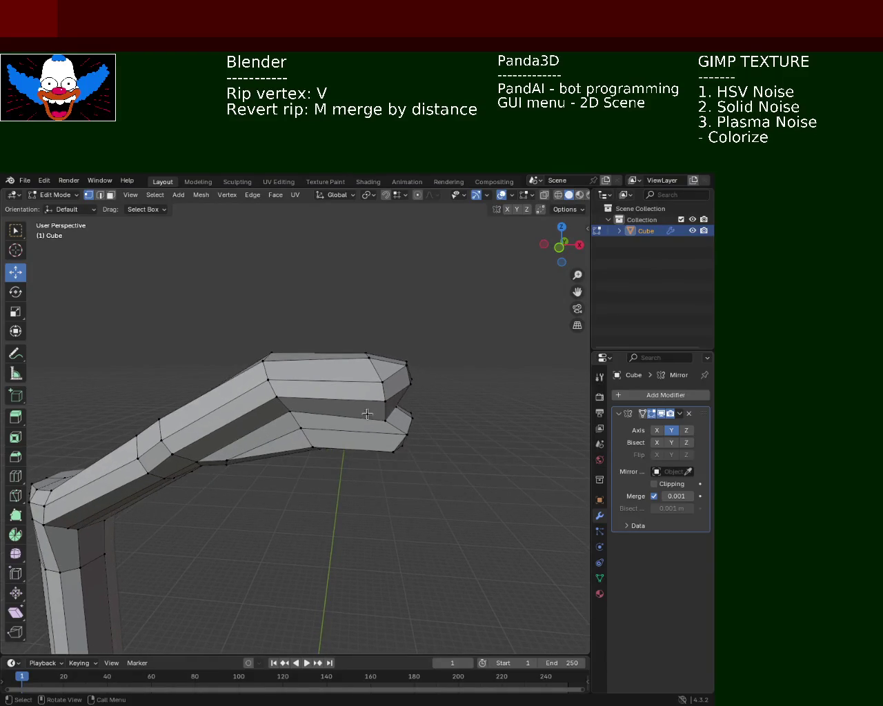
left_click_drag(330, 410, 286, 411)
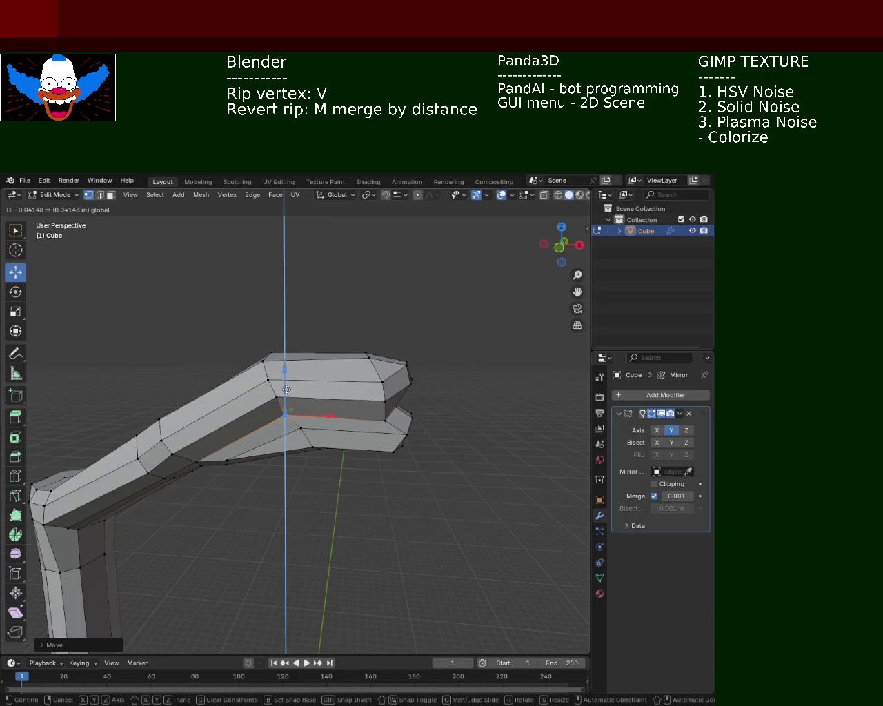
left_click(386, 419)
left_click_drag(433, 421, 425, 422)
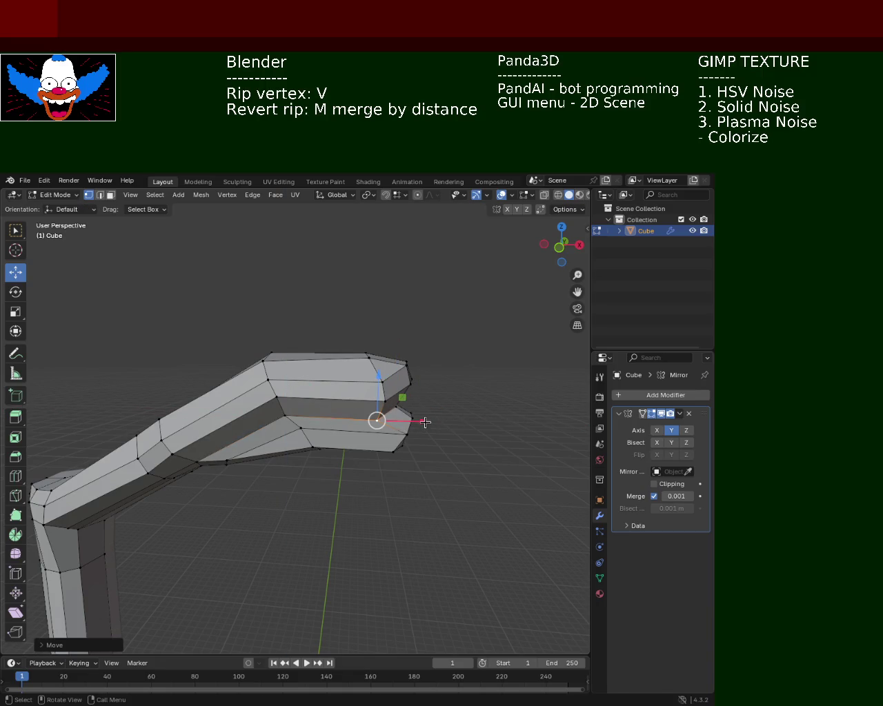
left_click(482, 435)
Step: Save the model as light_pole_1.blend and bring the whole pole into view
key("ctrl+s")
scroll(443, 384, "down", 3)
mouse_move(444, 384)
middle_mouse_down()
mouse_move(370, 414)
mouse_move(434, 377)
middle_mouse_up()
scroll(396, 509, "down", 3)
mouse_move(396, 509)
middle_mouse_down()
mouse_move(380, 430)
mouse_move(382, 285)
middle_mouse_up()
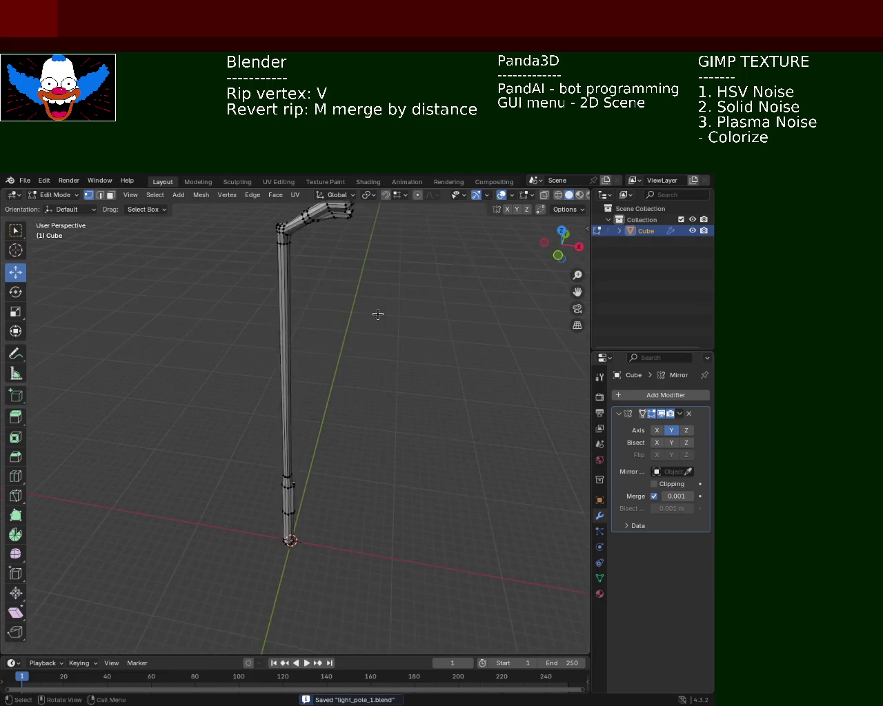
mouse_move(376, 351)
middle_mouse_down()
mouse_move(279, 376)
mouse_move(120, 386)
mouse_move(134, 373)
mouse_move(182, 393)
middle_mouse_up()
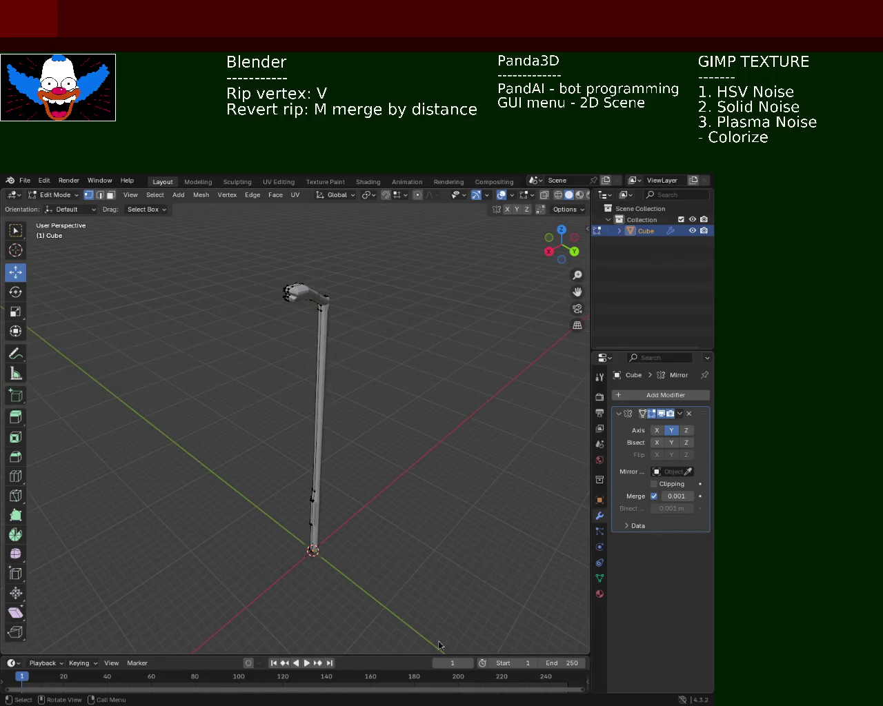
middle_click_drag(336, 358, 373, 376)
left_click_drag(374, 376, 393, 299)
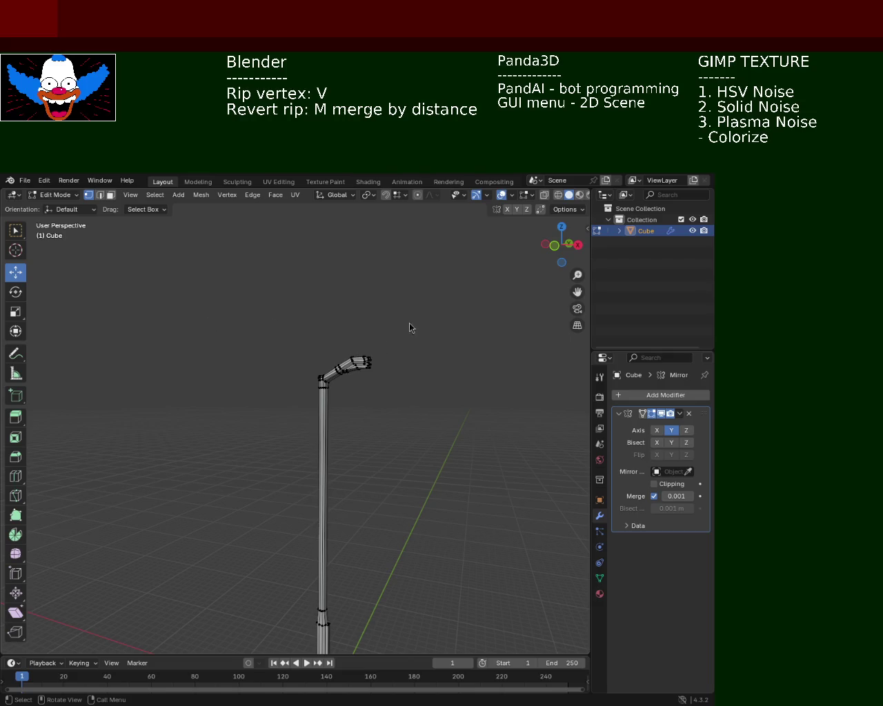
scroll(414, 310, "up", 4)
scroll(429, 321, "up", 4)
middle_click_drag(452, 289, 356, 413)
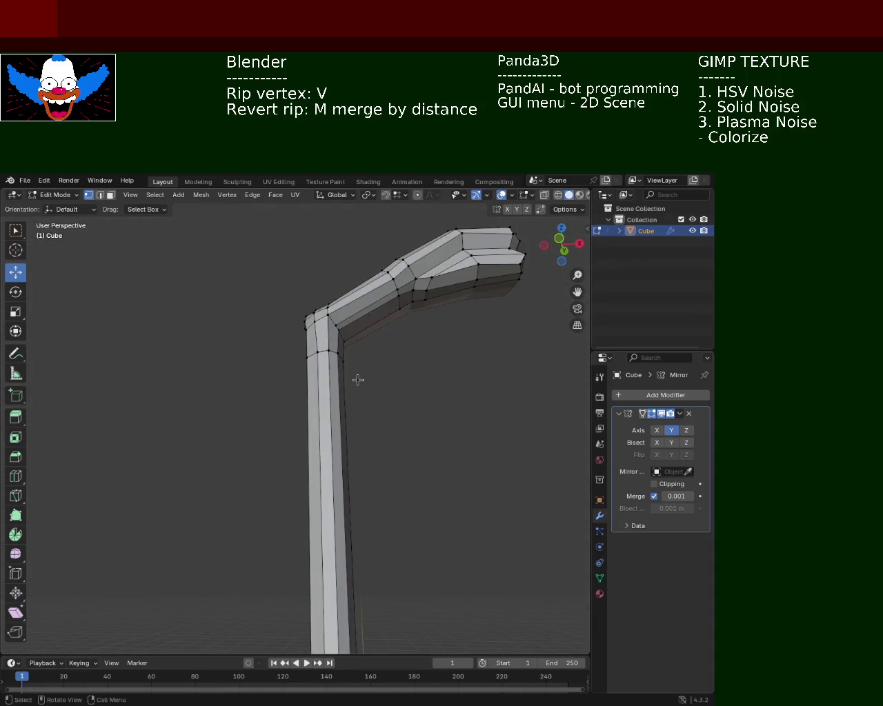
Step: Slide the elbow's corner vertex along the Y axis
mouse_move(356, 414)
middle_mouse_down()
mouse_move(336, 301)
mouse_move(298, 312)
mouse_move(292, 341)
middle_mouse_up()
left_click(263, 396)
key("g")
key("y")
left_click(290, 402)
mouse_move(290, 402)
middle_mouse_down()
mouse_move(317, 380)
mouse_move(372, 379)
mouse_move(402, 394)
mouse_move(335, 336)
mouse_move(297, 320)
middle_mouse_up()
left_click(317, 357)
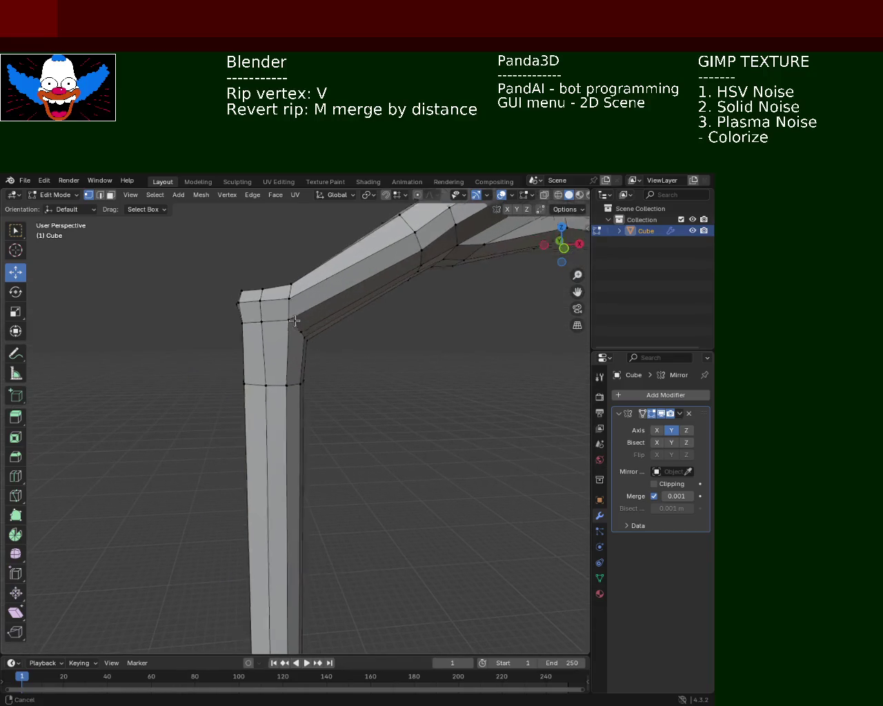
Step: Lower the outer elbow vertex, raise the top-left corner vertex, and nudge the lower corner along X
left_click(286, 315)
key("g")
key("z")
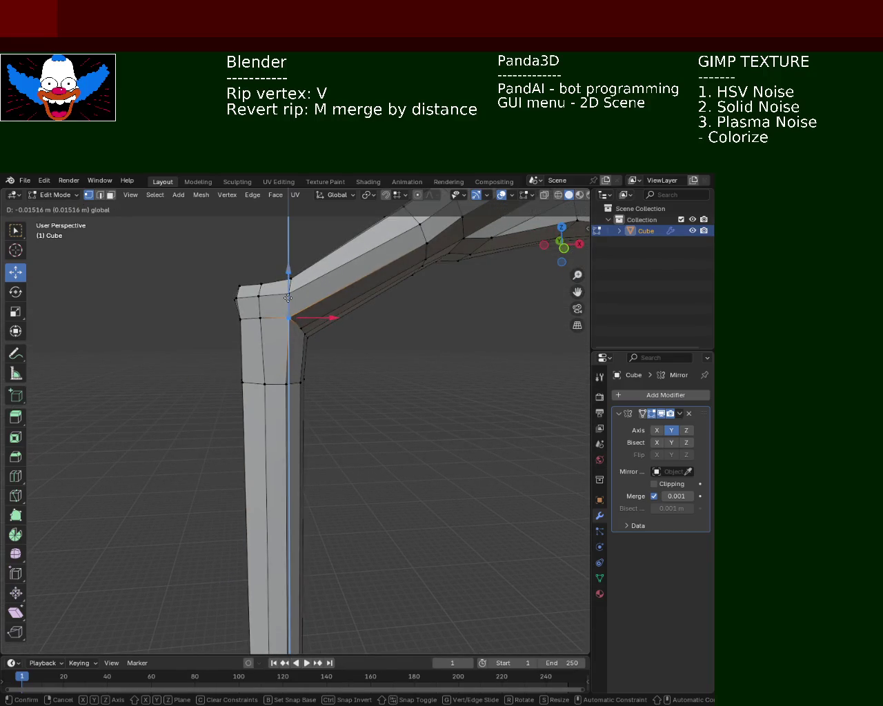
left_click(287, 306)
mouse_move(288, 316)
middle_mouse_down()
mouse_move(407, 356)
mouse_move(297, 370)
mouse_move(349, 339)
mouse_move(173, 355)
mouse_move(305, 347)
mouse_move(270, 326)
middle_mouse_up()
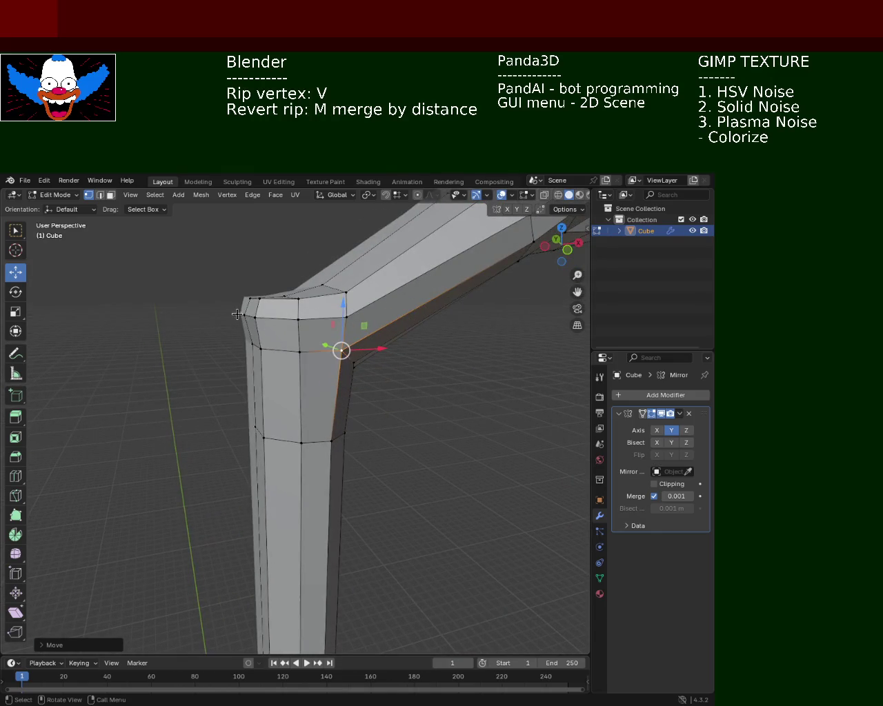
left_click(255, 301)
key("g")
key("z")
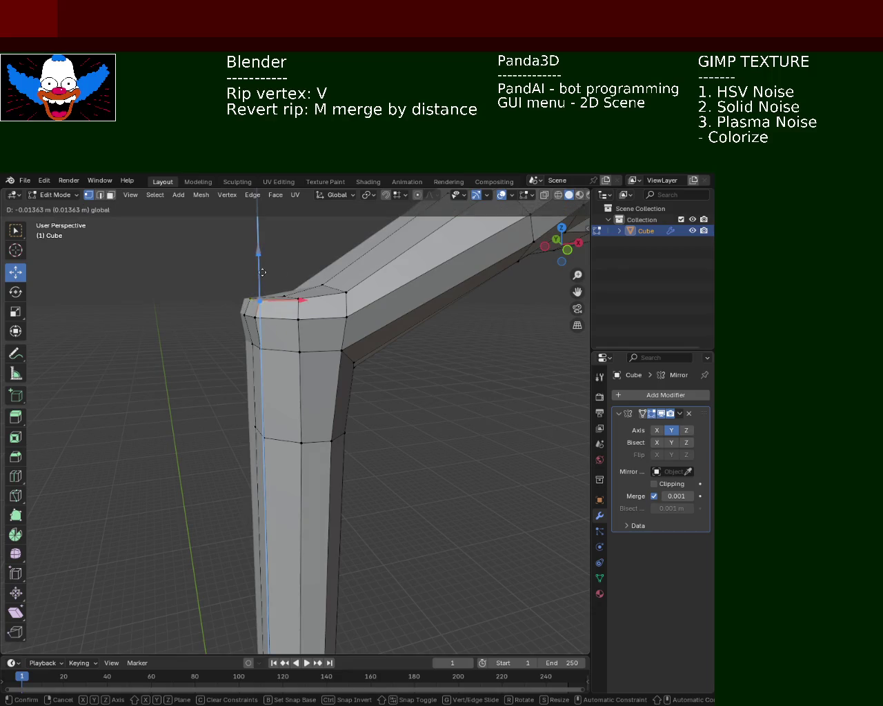
left_click(260, 276)
left_click(255, 317)
left_click_drag(269, 321, 274, 322)
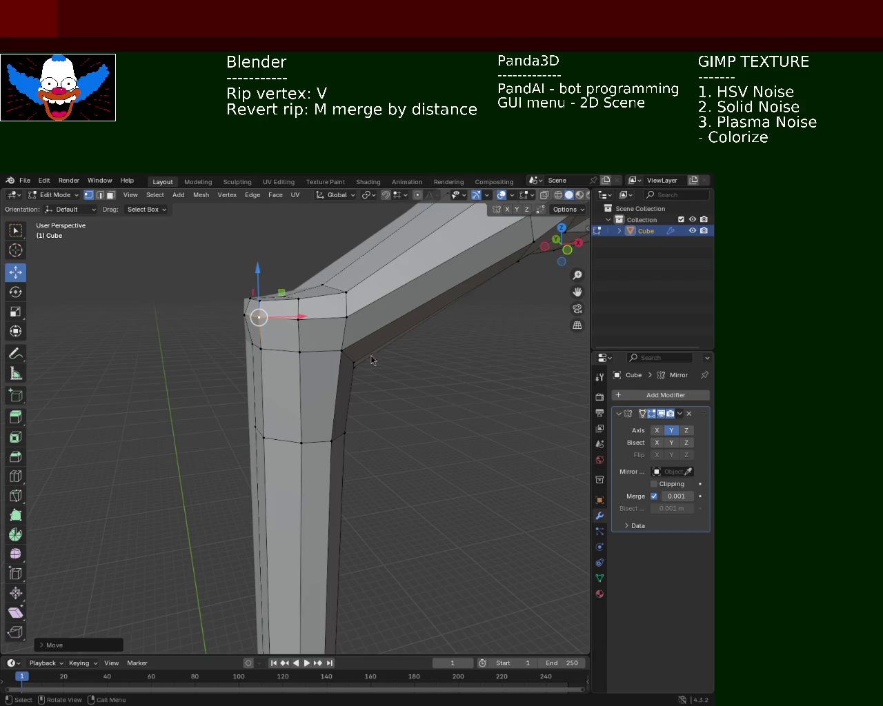
Step: Move the inner elbow corner vertex along Y, then raise it along Z
middle_click_drag(348, 370, 371, 422, "shift")
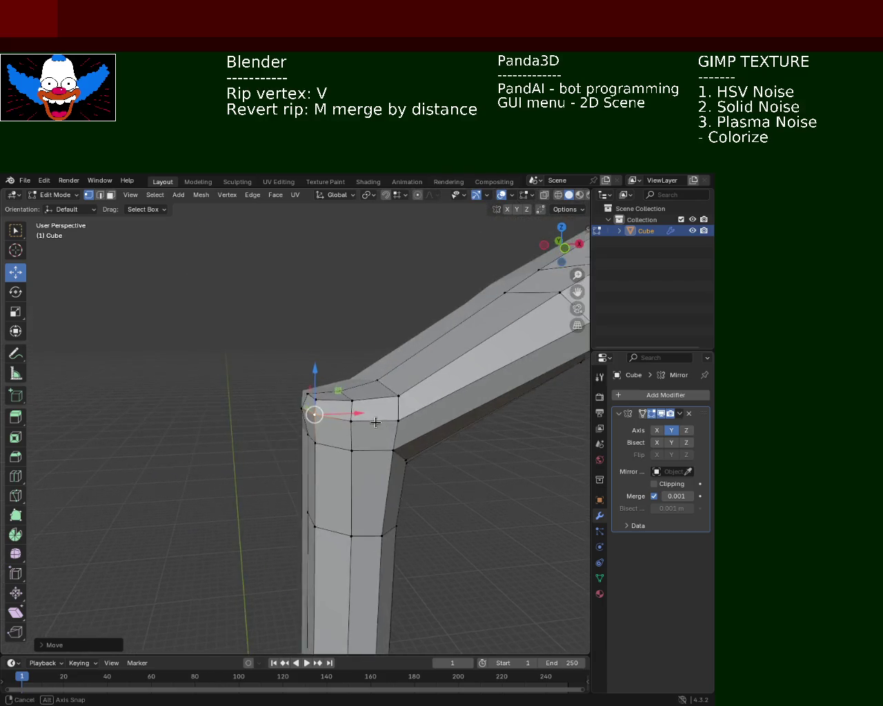
left_click(371, 422)
key("g")
key("y")
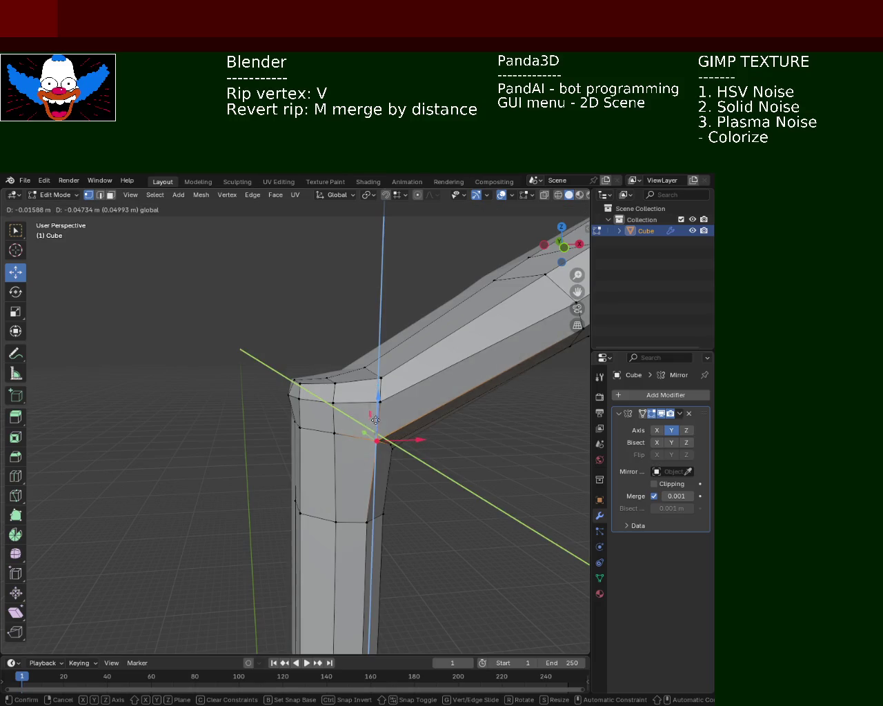
left_click(375, 417)
mouse_move(374, 417)
middle_mouse_down()
mouse_move(232, 474)
mouse_move(282, 434)
mouse_move(286, 418)
middle_mouse_up()
scroll(291, 389, "up", 4)
key("g")
key("z")
left_click(303, 483)
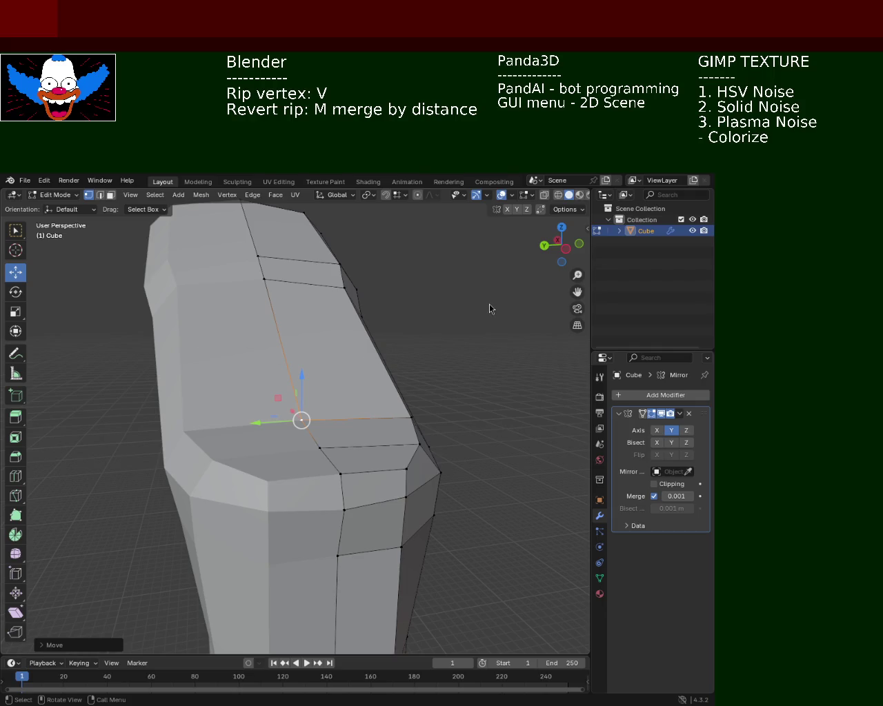
Step: Undo the stray elbow vertex moves
mouse_move(376, 360)
middle_mouse_down()
mouse_move(291, 376)
mouse_move(404, 345)
middle_mouse_up()
key("ctrl+z")
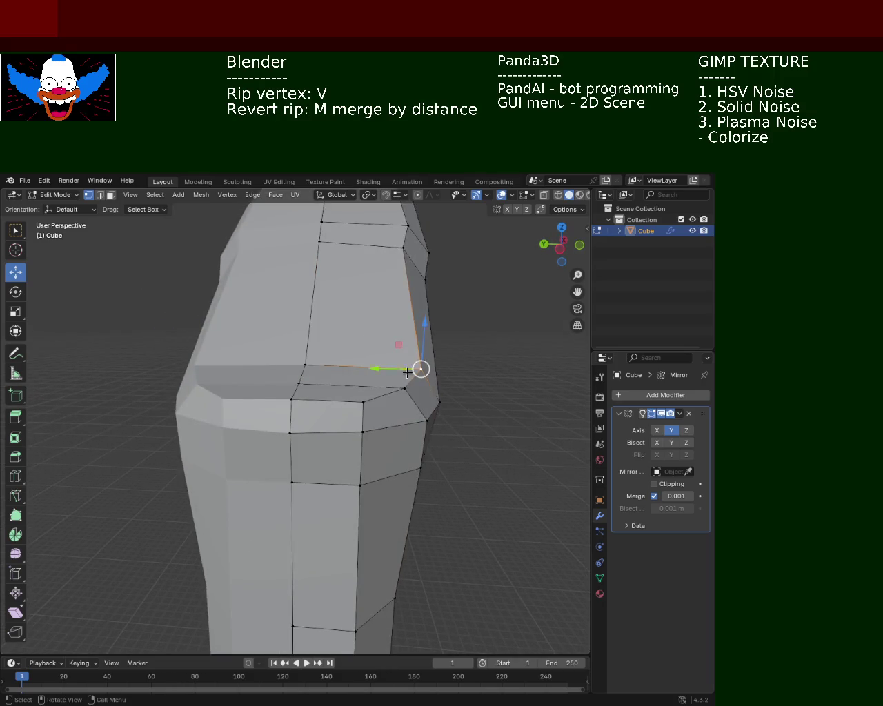
middle_click_drag(185, 401, 230, 366)
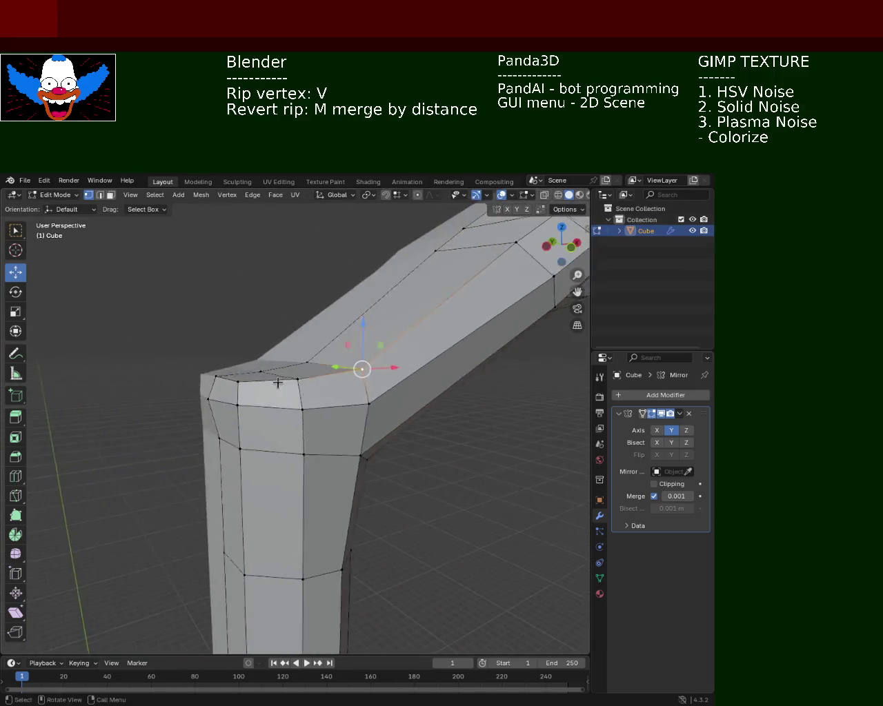
left_click_drag(230, 366, 280, 343)
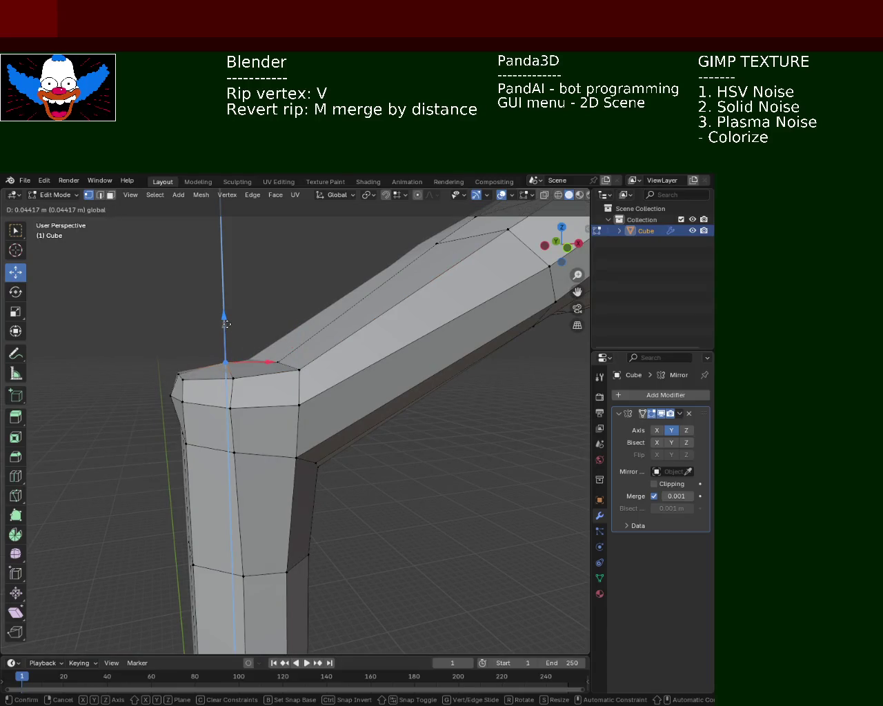
key("ctrl+z")
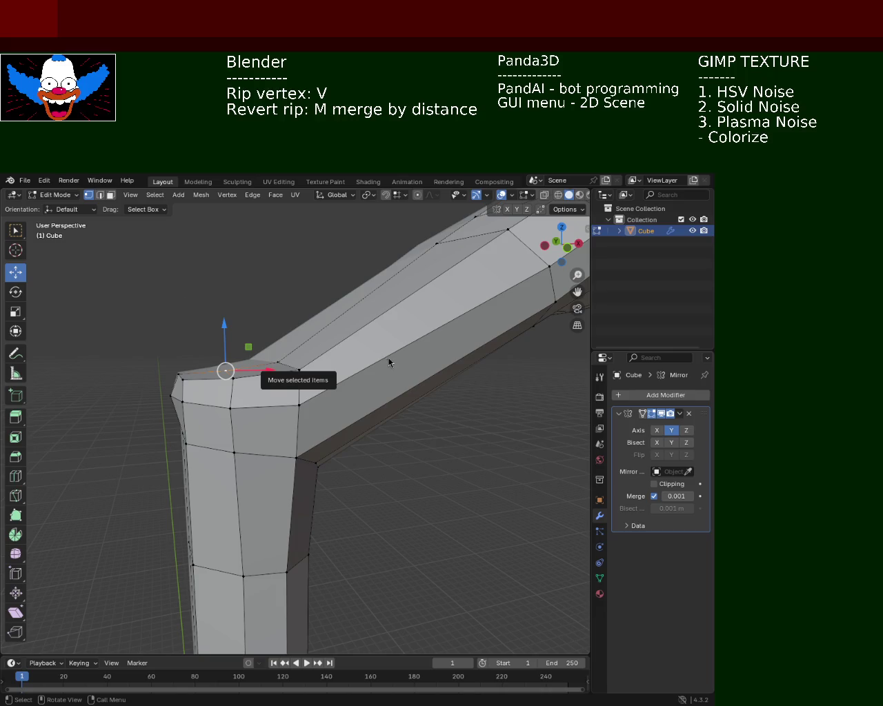
Step: Lower the elbow's top corner vertex about 0.045 m along the vertical axis
left_click(284, 366, "alt")
mouse_move(276, 360)
middle_mouse_down()
mouse_move(437, 413)
mouse_move(365, 389)
mouse_move(410, 373)
mouse_move(309, 342)
middle_mouse_up()
left_click(357, 361)
left_click(339, 341)
key("v")
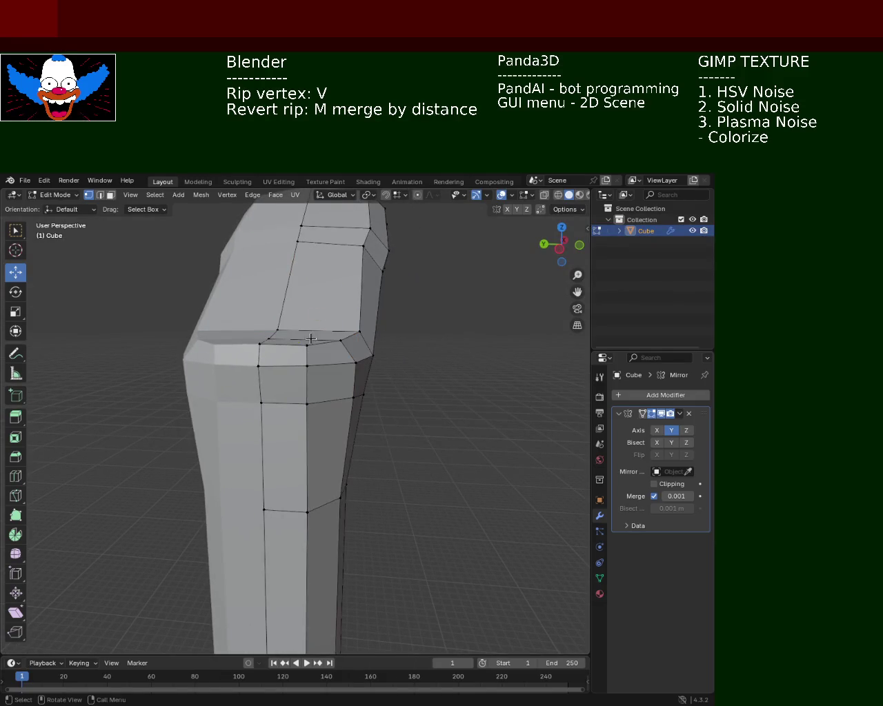
left_click(277, 314)
left_click_drag(278, 311, 274, 320)
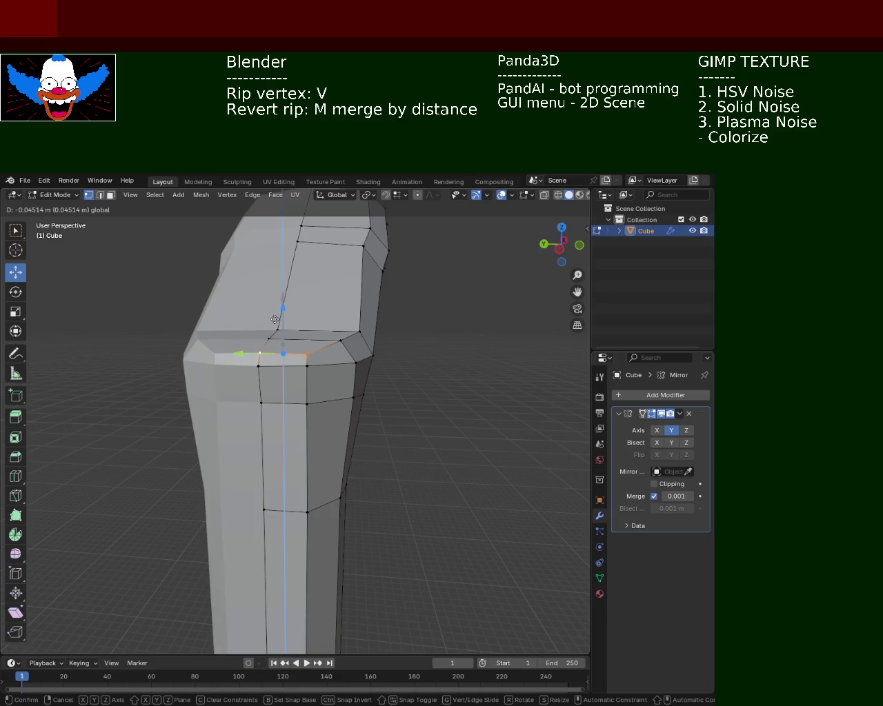
left_click(274, 320)
mouse_move(393, 380)
middle_mouse_down()
mouse_move(248, 402)
mouse_move(245, 359)
mouse_move(360, 368)
mouse_move(292, 386)
mouse_move(325, 380)
mouse_move(407, 310)
mouse_move(443, 325)
middle_mouse_up()
scroll(246, 359, "down", 5)
mouse_move(444, 325)
left_mouse_down()
mouse_move(394, 368)
mouse_move(393, 398)
mouse_move(428, 350)
left_mouse_up()
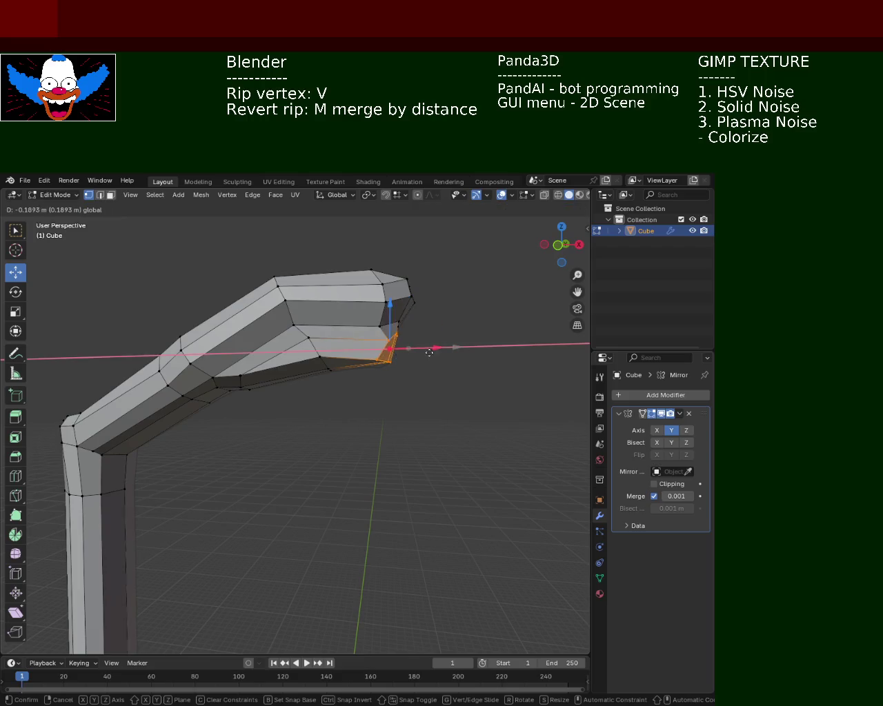
Step: Extend the arm's end face outward along X, then select a tip vertex and zoom in
mouse_move(428, 350)
middle_mouse_down()
mouse_move(344, 375)
mouse_move(414, 392)
mouse_move(393, 380)
middle_mouse_up()
left_click(414, 392)
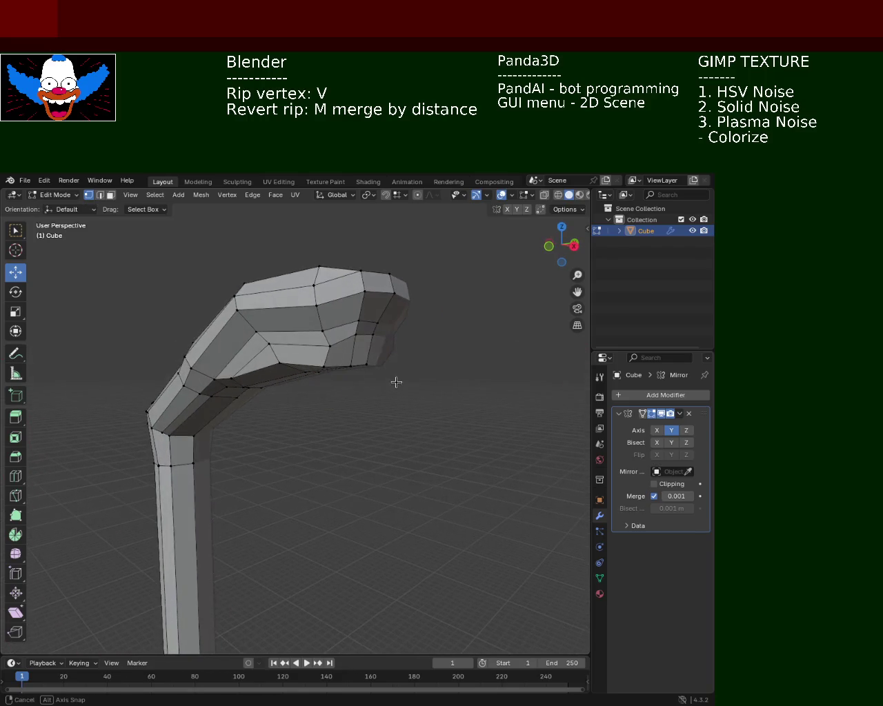
left_click(378, 323, "shift")
mouse_move(378, 323)
middle_mouse_down("shift")
mouse_move(402, 348)
mouse_move(384, 393)
middle_mouse_up("shift")
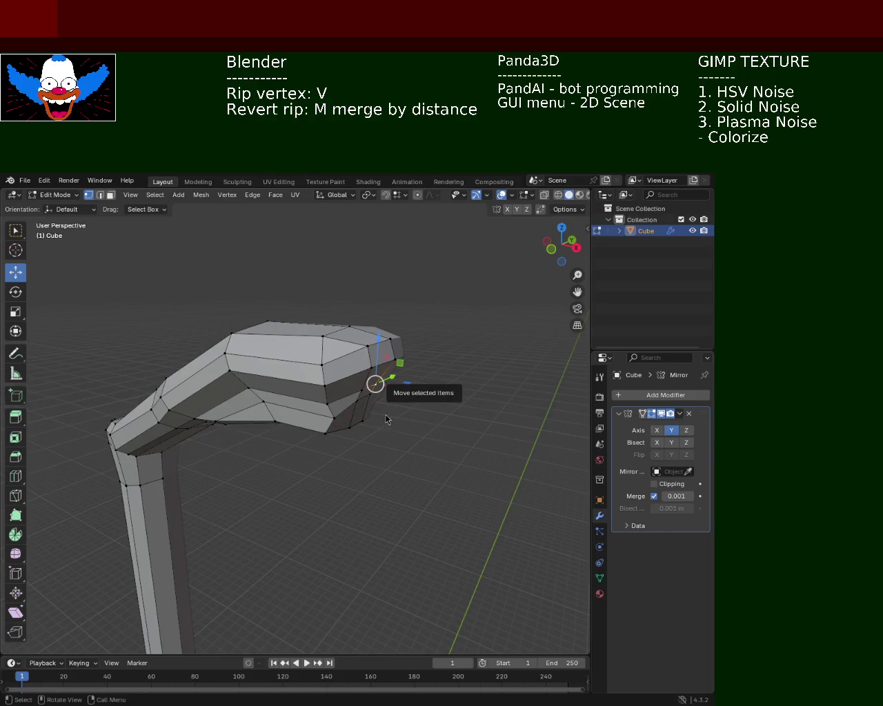
middle_click_drag(428, 355, 406, 341, "ctrl")
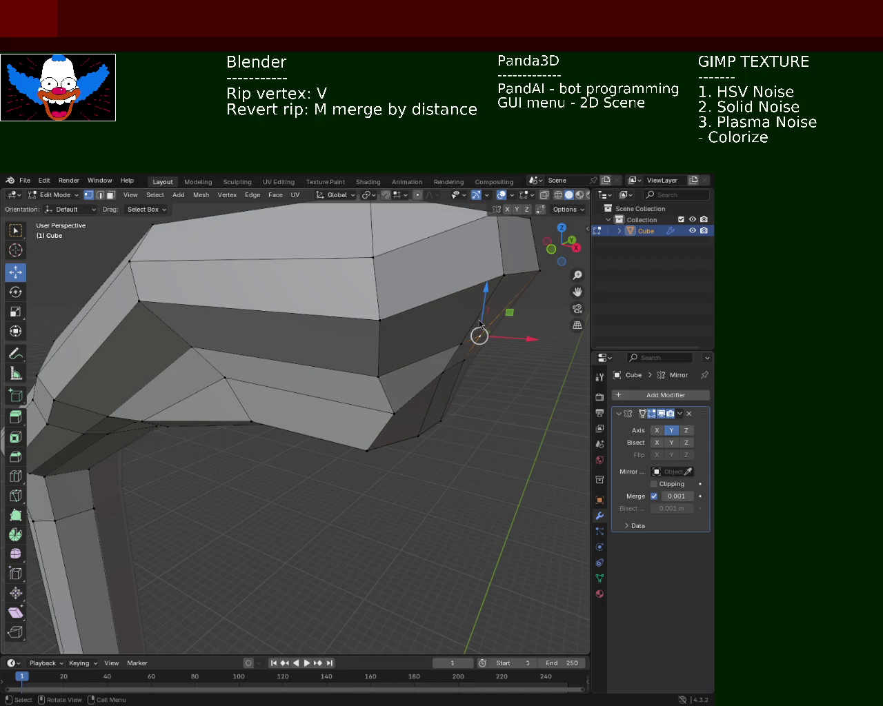
Step: Push two lamp-head side vertices outward along X
middle_click_drag(431, 338, 417, 352)
left_click(401, 349)
left_click(449, 315)
left_click(412, 317, "shift")
key("g")
key("x")
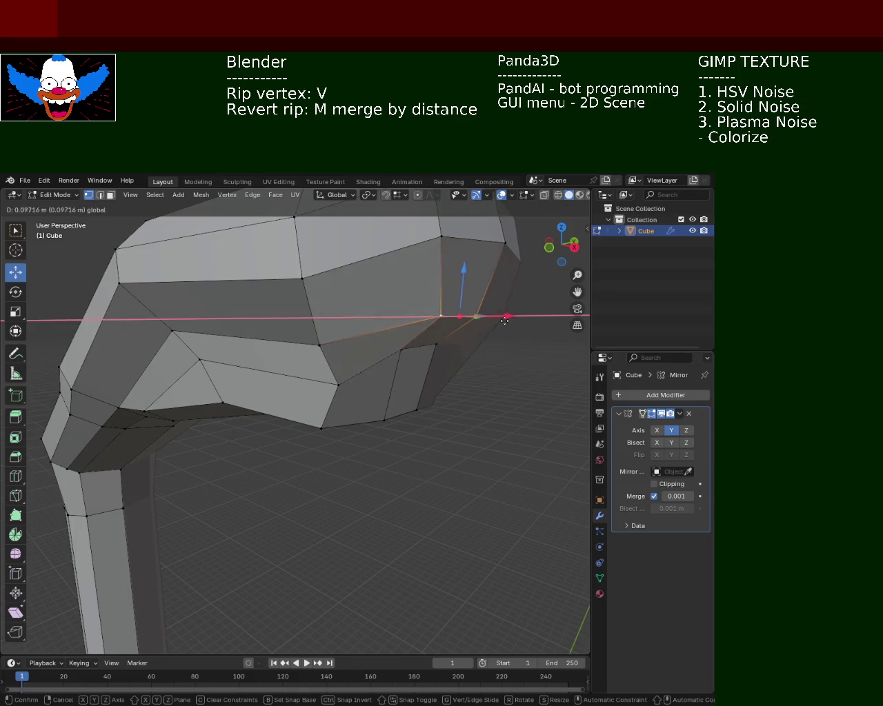
left_click(509, 322)
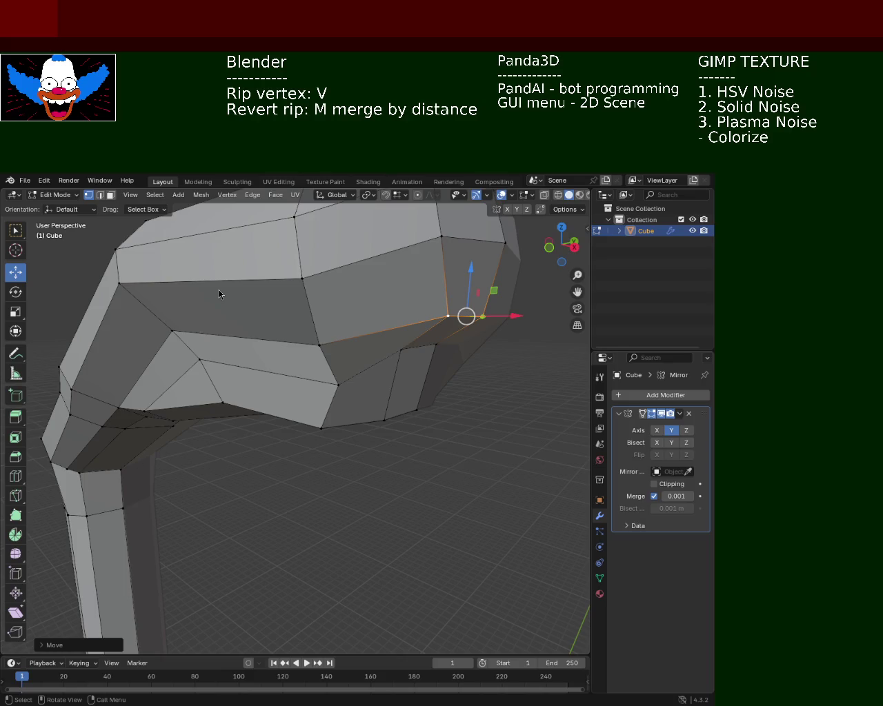
Step: Raise the middle and lower lamp-head vertices along Z, then widen them along Y
left_click(320, 345)
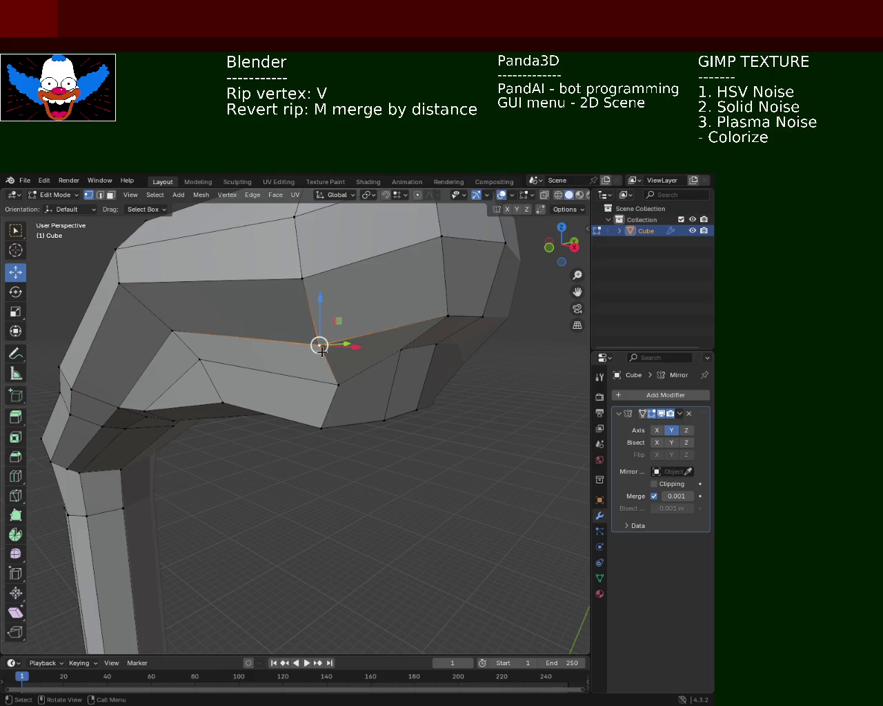
left_click(327, 378, "shift")
key("g")
key("z")
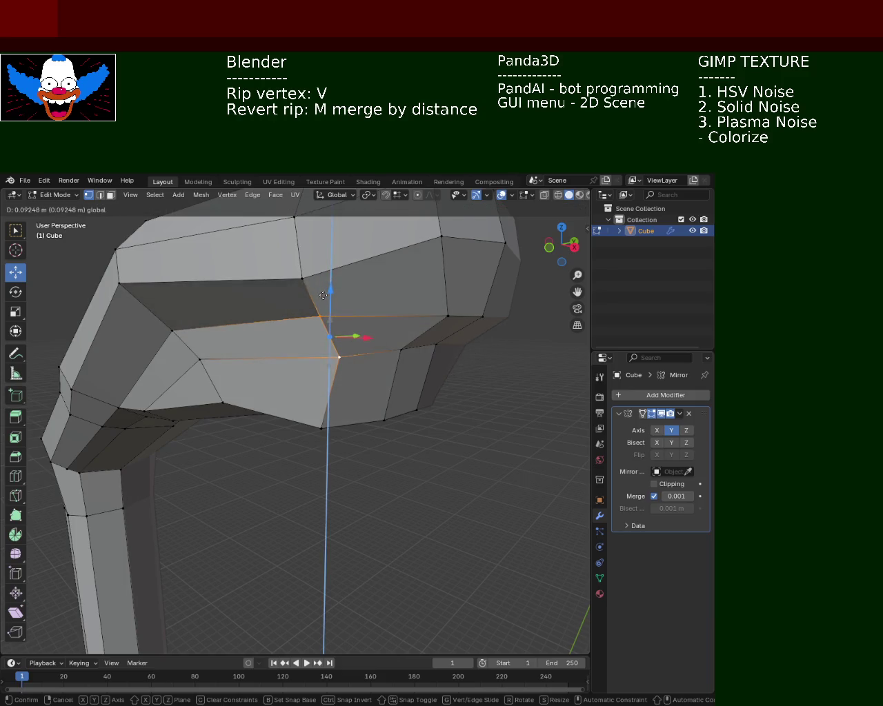
left_click(307, 290)
key("g")
key("z")
left_click(302, 230)
mouse_move(302, 229)
middle_mouse_down()
mouse_move(322, 301)
mouse_move(228, 320)
middle_mouse_up()
key("g")
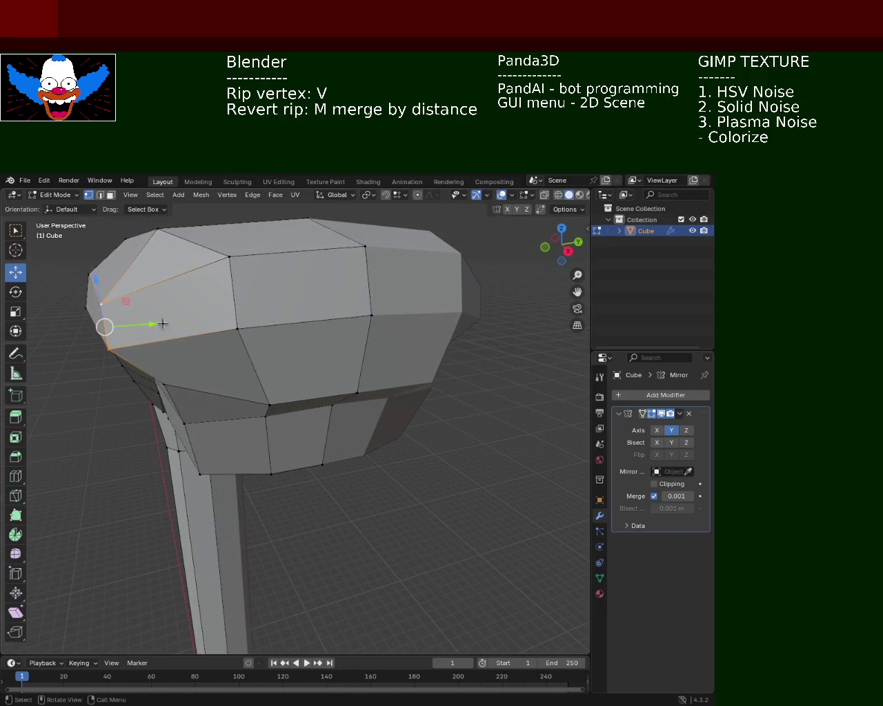
key("y")
left_click(173, 322)
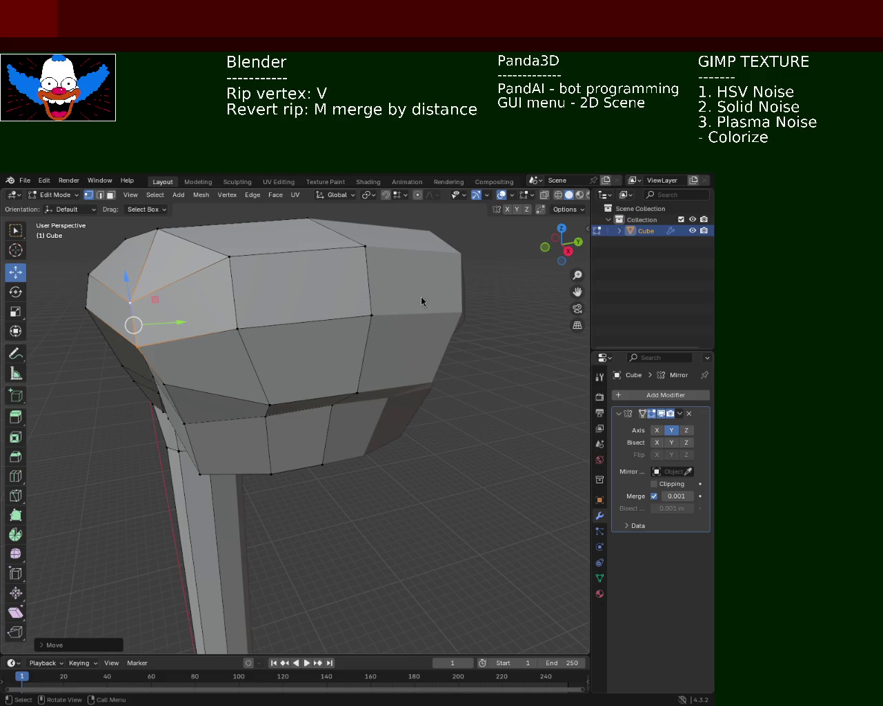
Step: Raise a top lamp-head vertex with the gizmo to round the head
left_click(350, 329)
middle_click_drag(418, 299, 191, 288)
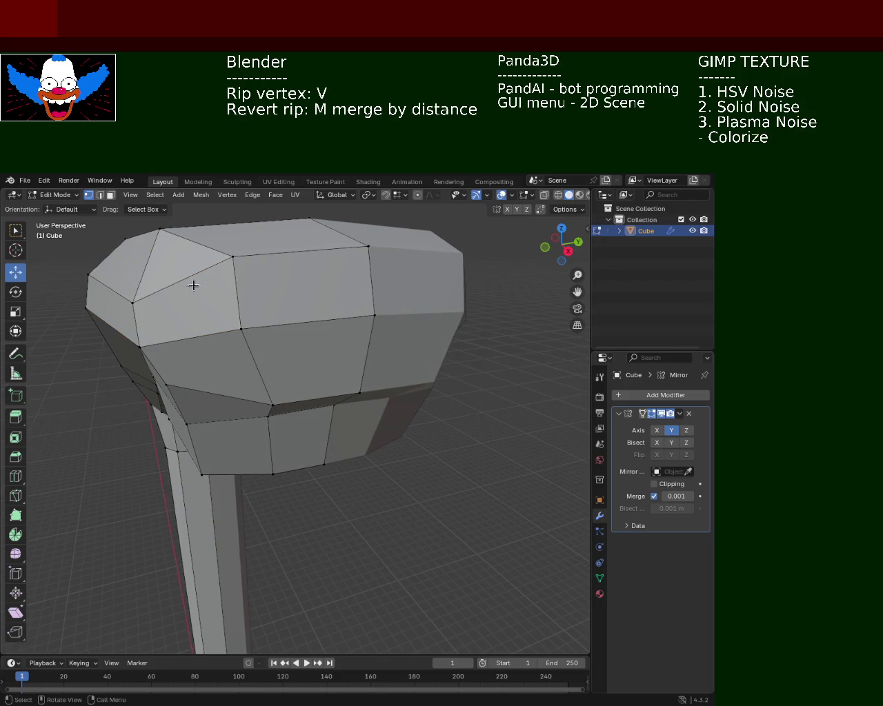
middle_click_drag(244, 303, 330, 319)
scroll(330, 318, "up", 3)
left_click(366, 329)
left_click_drag(367, 289, 370, 263)
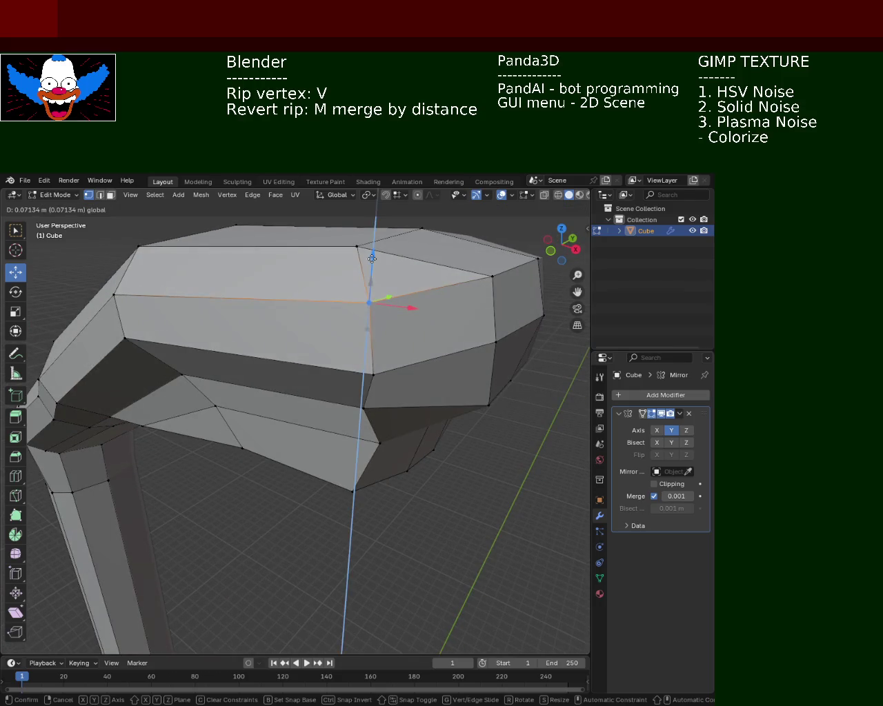
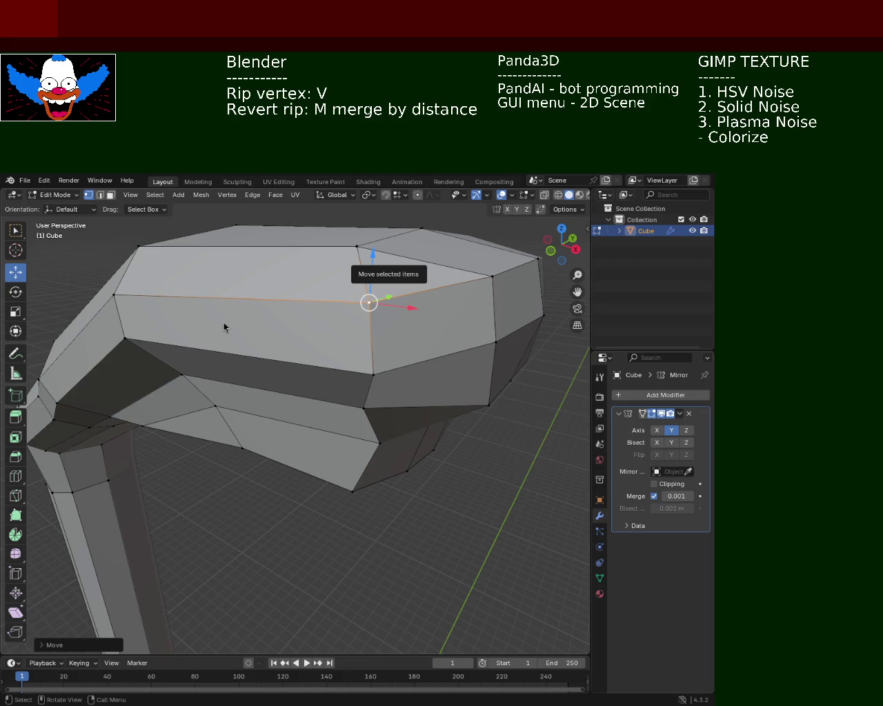
Step: Select vertices on the hand end and move them vertically along Z, undoing a stray edit
mouse_move(362, 429)
middle_mouse_down()
mouse_move(355, 429)
mouse_move(461, 386)
middle_mouse_up()
left_click(455, 385)
left_click(453, 319)
left_click(462, 379)
key("v")
key("z")
left_click(474, 345)
key("ctrl+z")
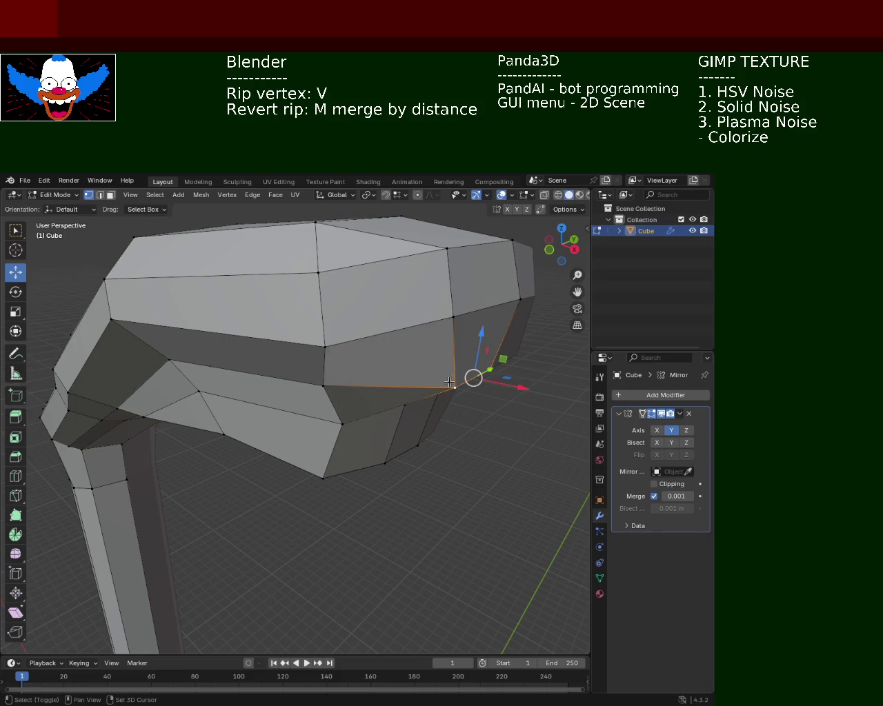
key("g")
key("z")
left_click(482, 314)
Step: Raise another single hand-end vertex along Z
mouse_move(481, 314)
middle_mouse_down()
mouse_move(379, 313)
mouse_move(396, 324)
middle_mouse_up()
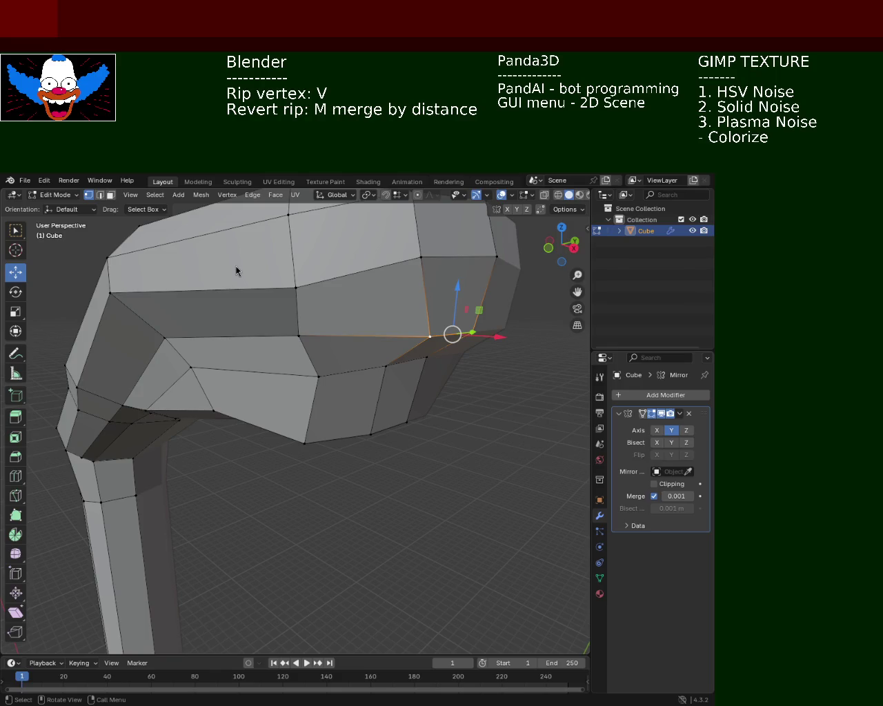
left_click(471, 334)
key("g")
key("z")
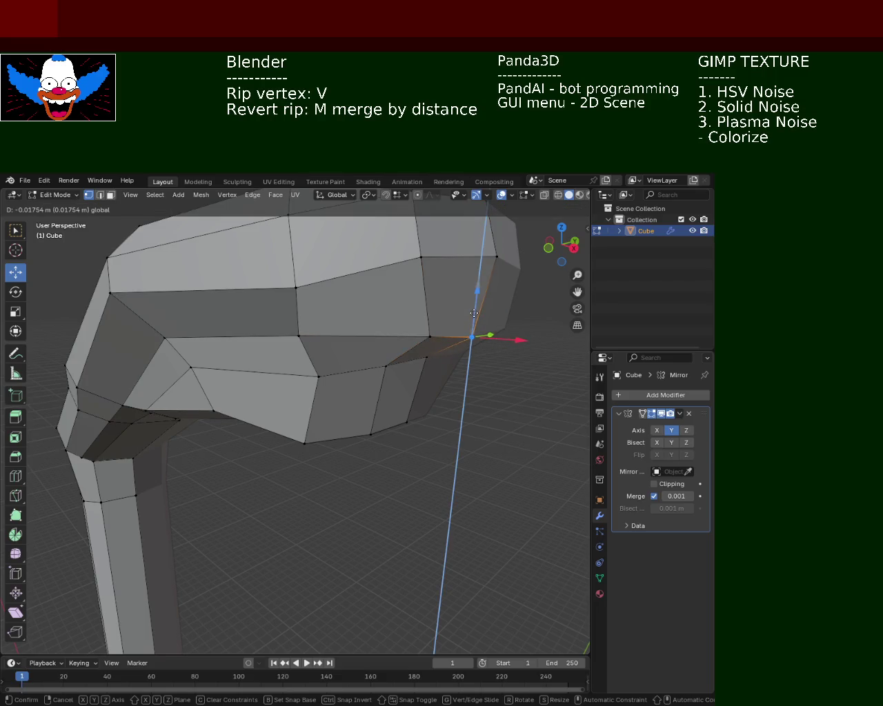
left_click(474, 308)
middle_click_drag(449, 307, 337, 251)
Step: Lower the selected vertex along Z near where the forearm meets the hand
scroll(420, 299, "down", 3)
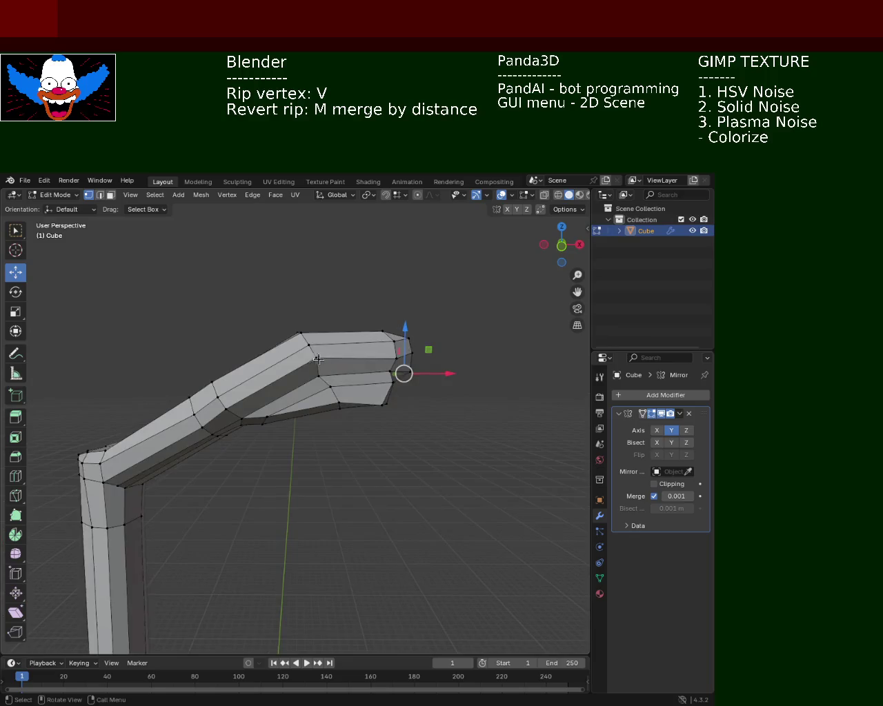
scroll(337, 251, "up", 4)
left_click_drag(338, 251, 338, 304)
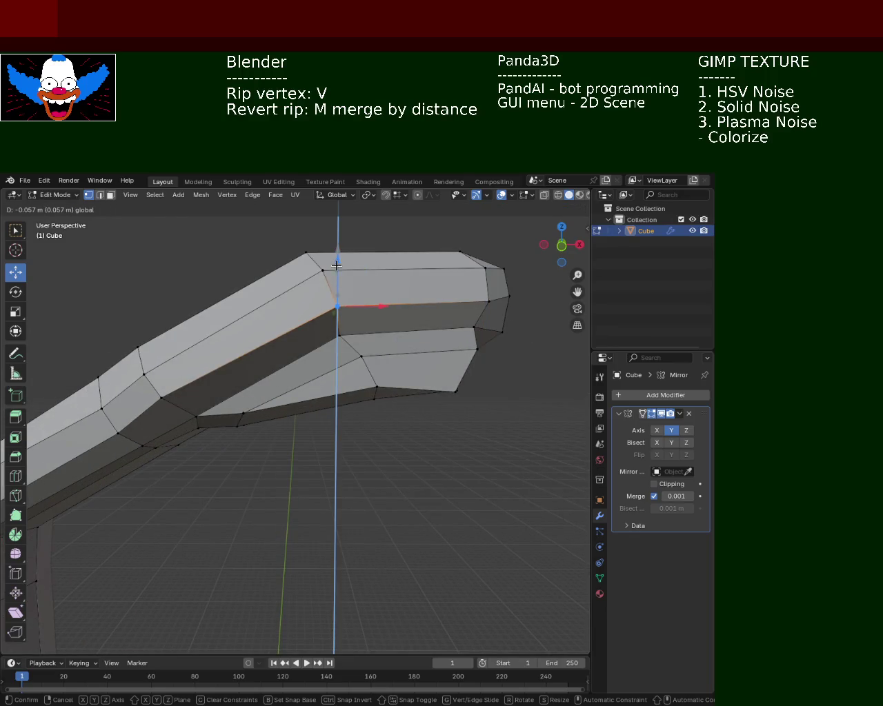
mouse_move(338, 303)
middle_mouse_down()
mouse_move(358, 392)
mouse_move(286, 344)
middle_mouse_up()
scroll(351, 339, "down", 2)
scroll(286, 345, "up", 2)
scroll(239, 361, "up", 3)
Step: Slide two vertices near the forearm bend along X, then shift them vertically along Z
left_click(233, 357)
left_click(243, 403, "shift")
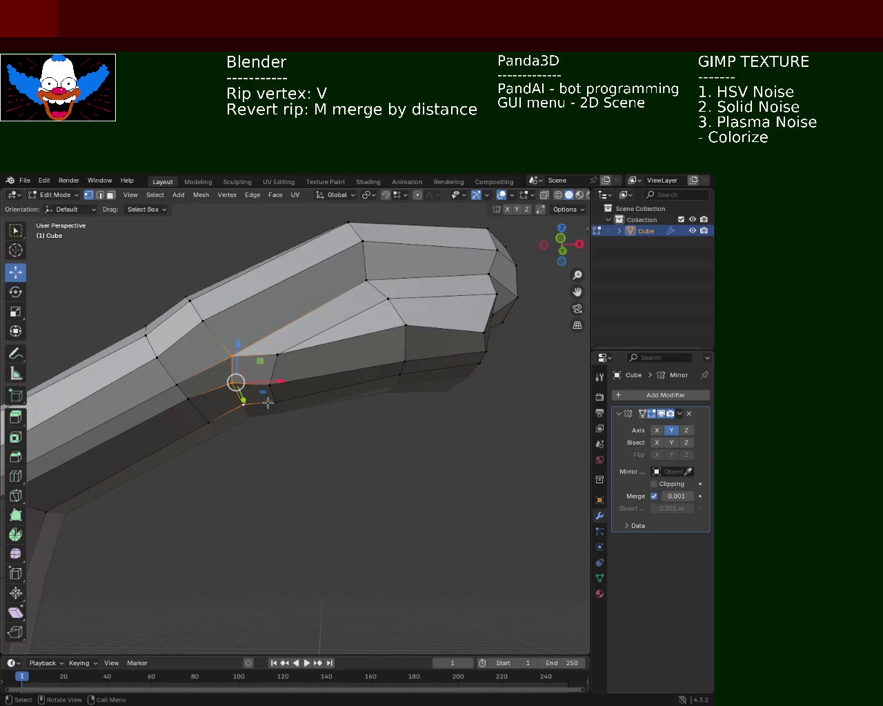
key("g")
key("x")
middle_click_drag(302, 378, 302, 397)
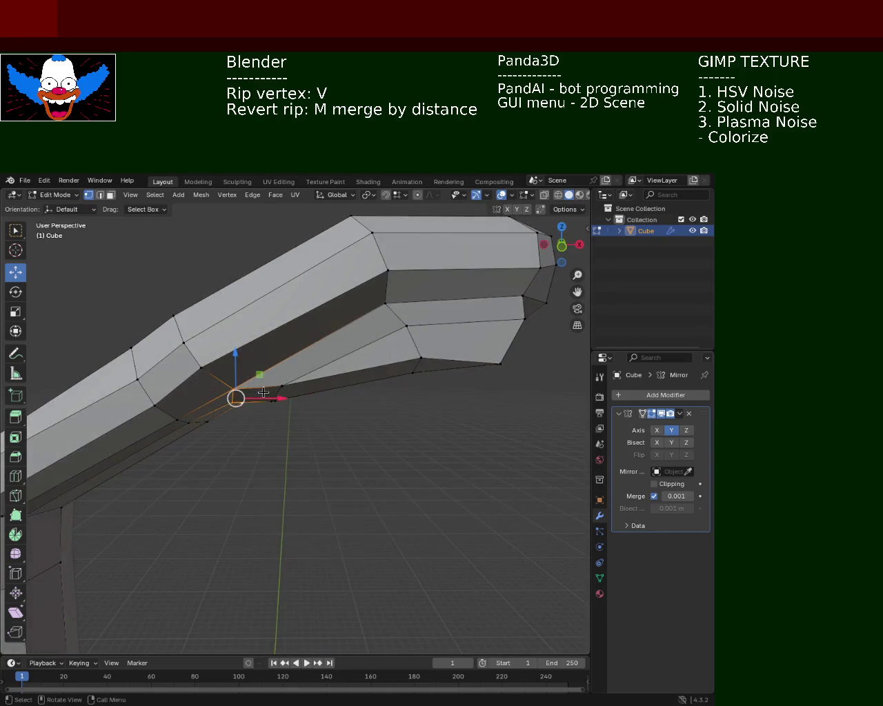
left_click(251, 394)
key("g")
key("z")
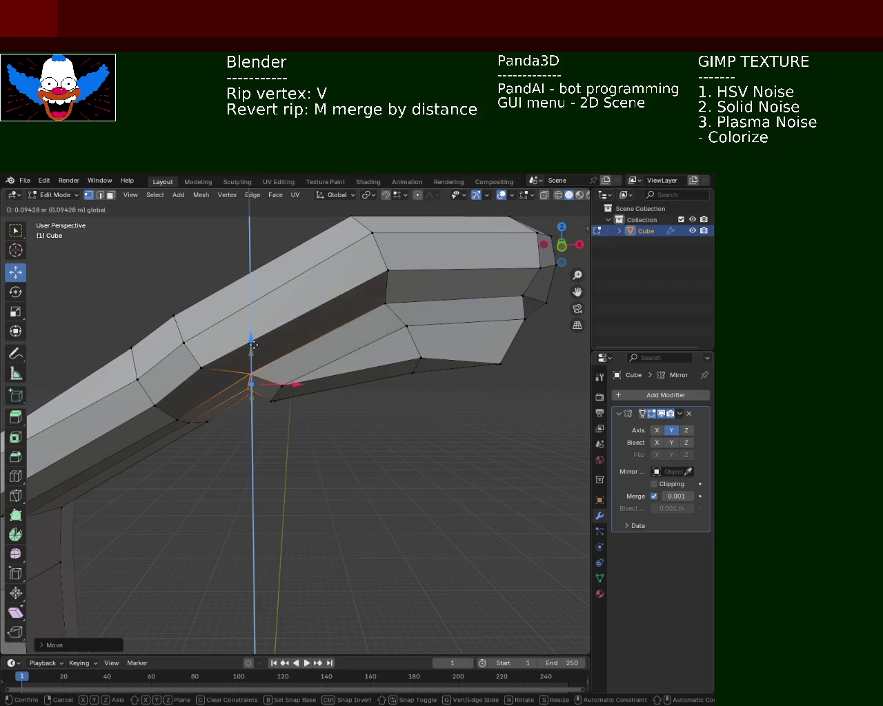
left_click(322, 400)
left_click(322, 413)
mouse_move(321, 421)
middle_mouse_down()
mouse_move(295, 409)
mouse_move(308, 441)
mouse_move(321, 408)
mouse_move(310, 384)
middle_mouse_up()
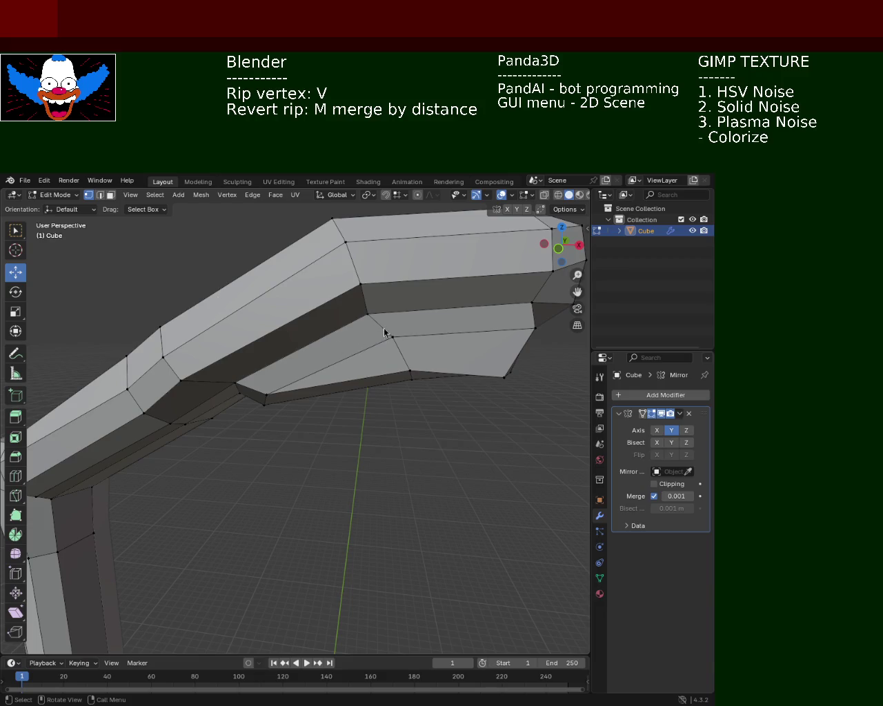
mouse_move(276, 453)
middle_mouse_down()
mouse_move(273, 414)
mouse_move(306, 408)
mouse_move(256, 355)
middle_mouse_up()
Step: Nudge a vertex on the forearm's top edge along X and Z with the gizmo arrows
left_click(256, 348)
mouse_move(314, 345)
left_mouse_down()
mouse_move(338, 366)
mouse_move(324, 355)
left_mouse_up()
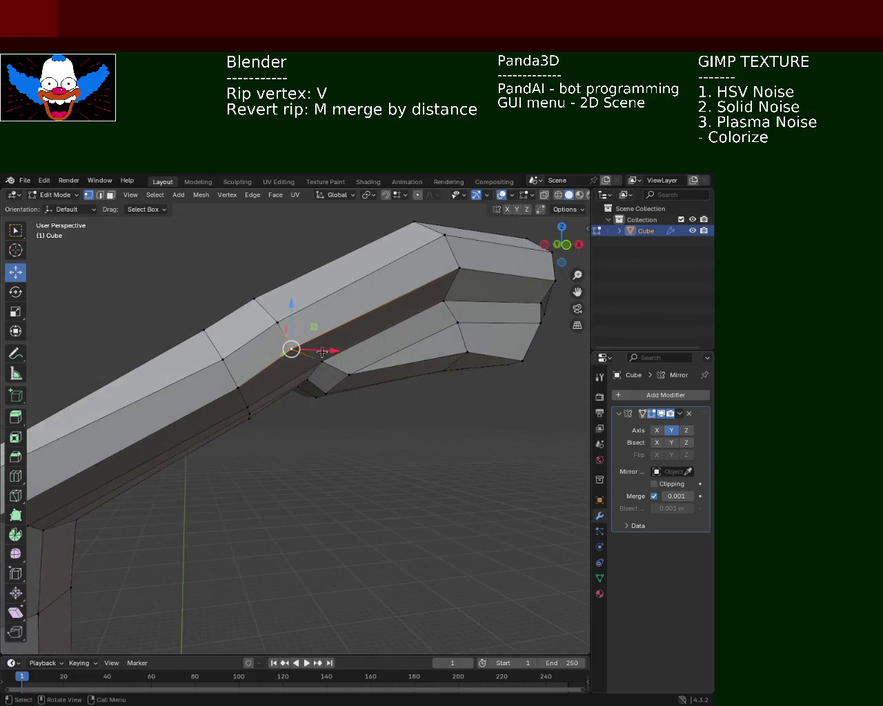
left_click_drag(291, 319, 294, 322)
mouse_move(294, 321)
middle_mouse_down()
mouse_move(239, 405)
mouse_move(252, 413)
mouse_move(262, 465)
mouse_move(285, 420)
middle_mouse_up()
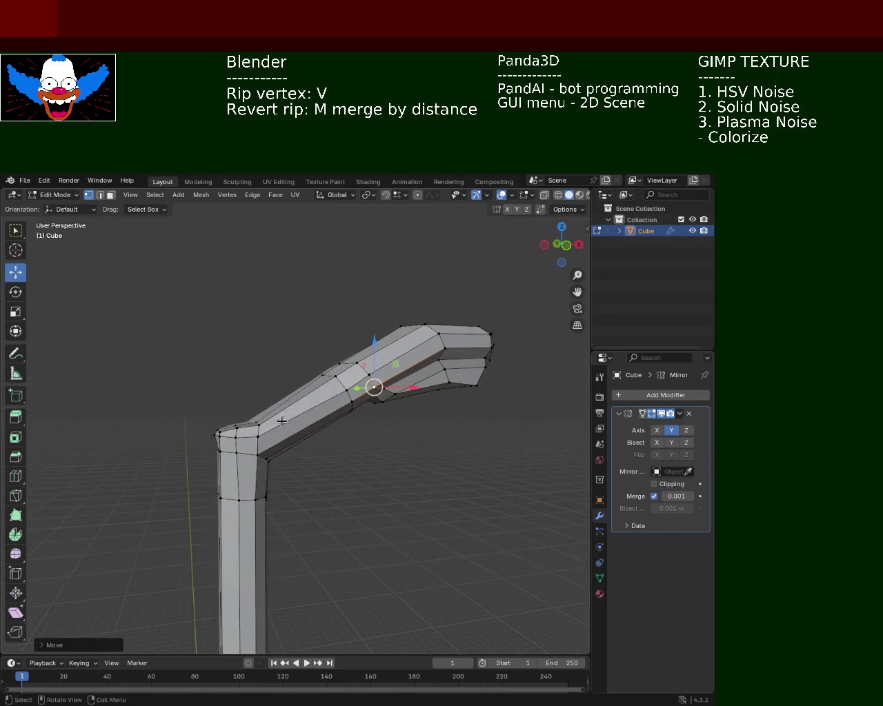
Step: Box-select the elbow's top-edge vertices and raise them about 0.04 m along Z
scroll(276, 417, "up", 1)
scroll(234, 424, "up", 1)
left_click(247, 420)
left_click(230, 425, "shift")
left_click(210, 430, "shift")
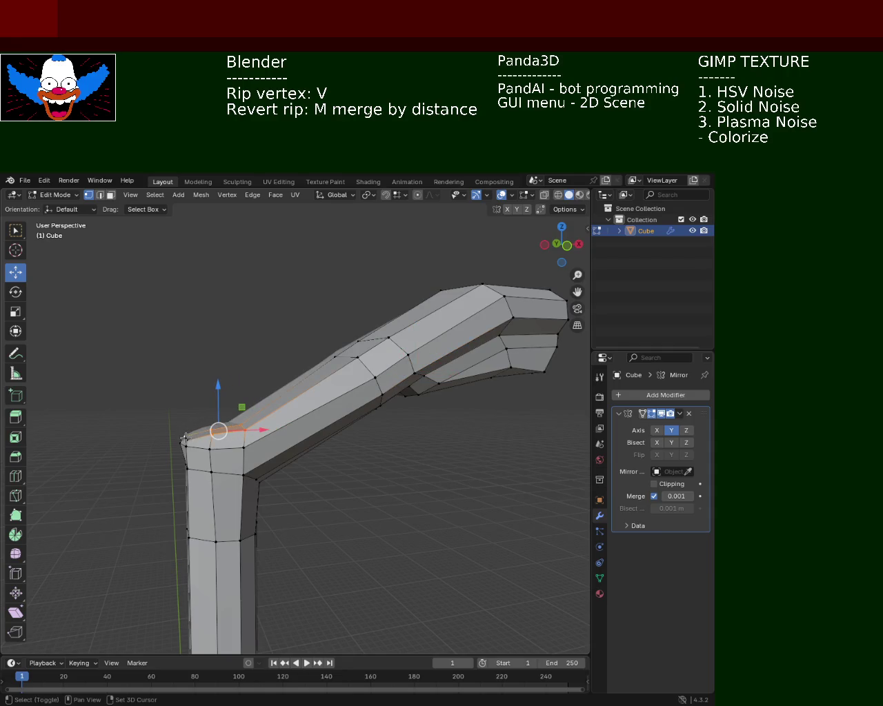
left_click(189, 426)
left_click_drag(183, 404, 258, 437)
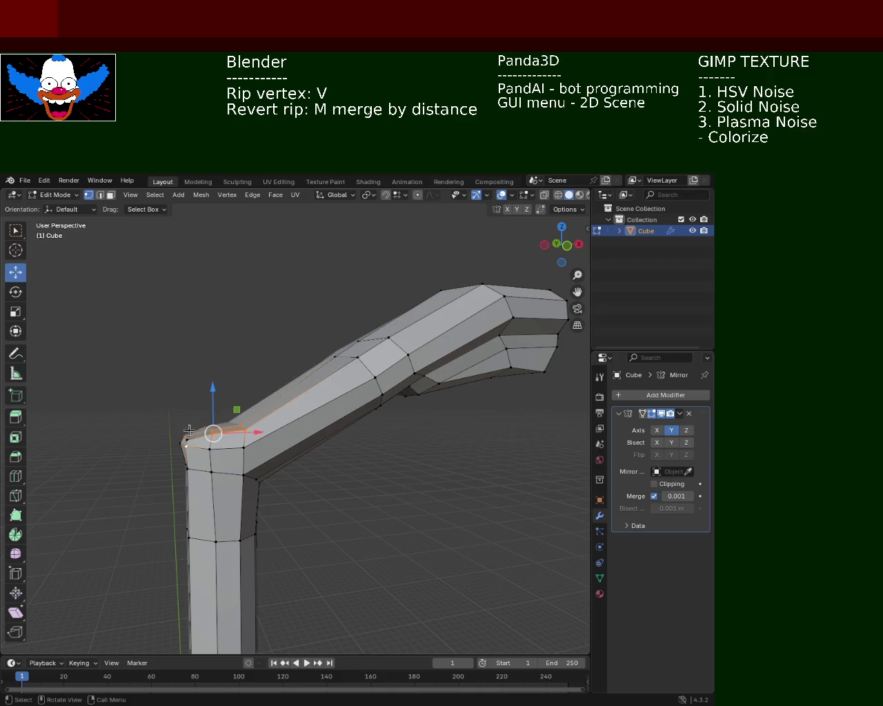
left_click_drag(218, 390, 213, 384)
left_click(428, 495)
Step: Select the two neighbouring vertices at the inner elbow
middle_click_drag(428, 495, 242, 477)
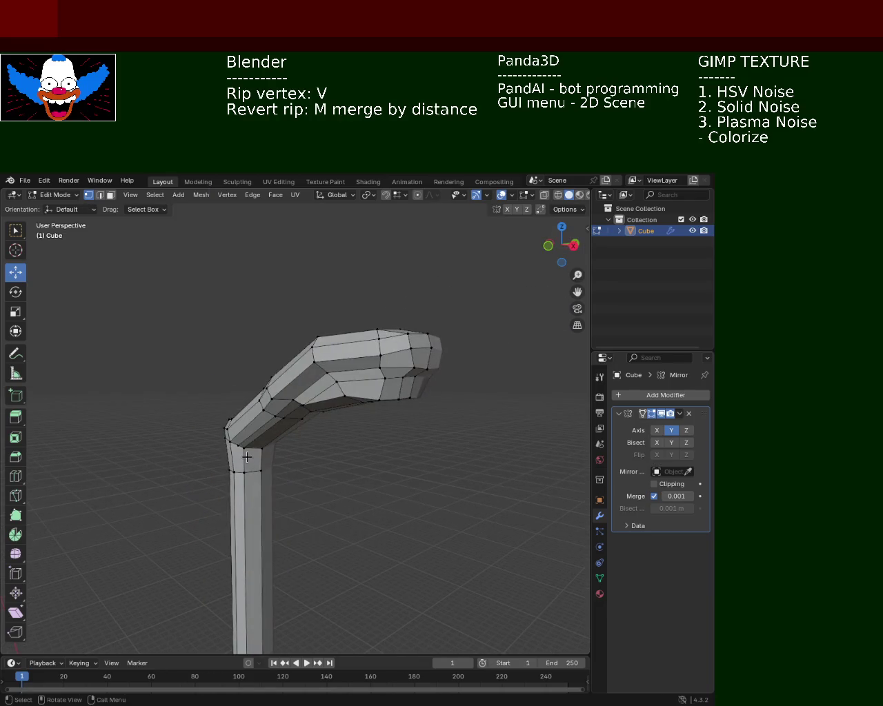
mouse_move(305, 430)
middle_mouse_down()
mouse_move(350, 430)
mouse_move(248, 394)
middle_mouse_up()
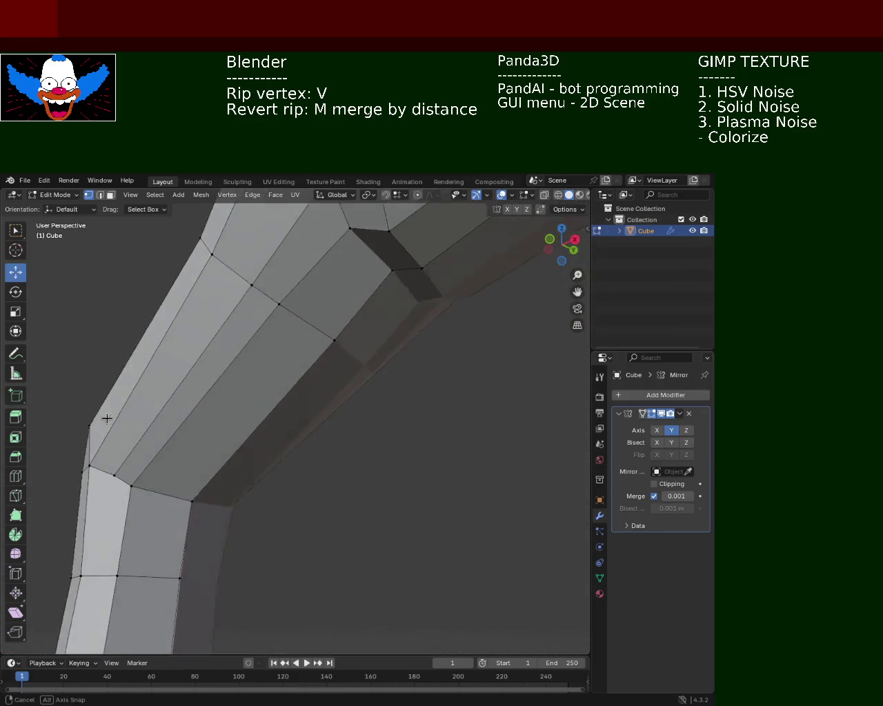
mouse_move(224, 424)
middle_mouse_down()
mouse_move(213, 388)
mouse_move(329, 443)
mouse_move(359, 404)
middle_mouse_up()
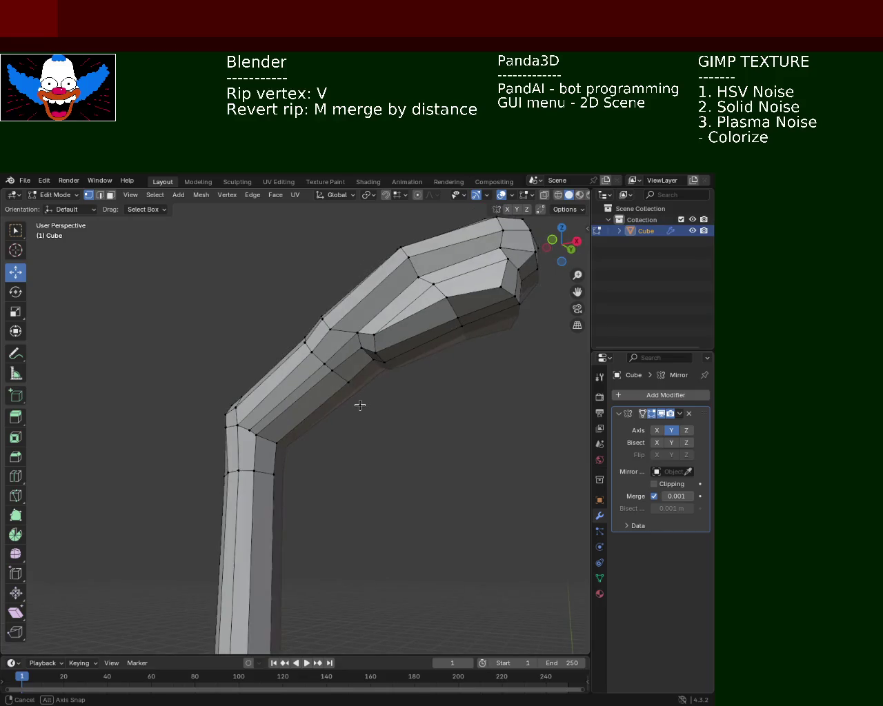
mouse_move(231, 437)
middle_mouse_down()
mouse_move(241, 424)
mouse_move(238, 431)
middle_mouse_up()
left_click(236, 432)
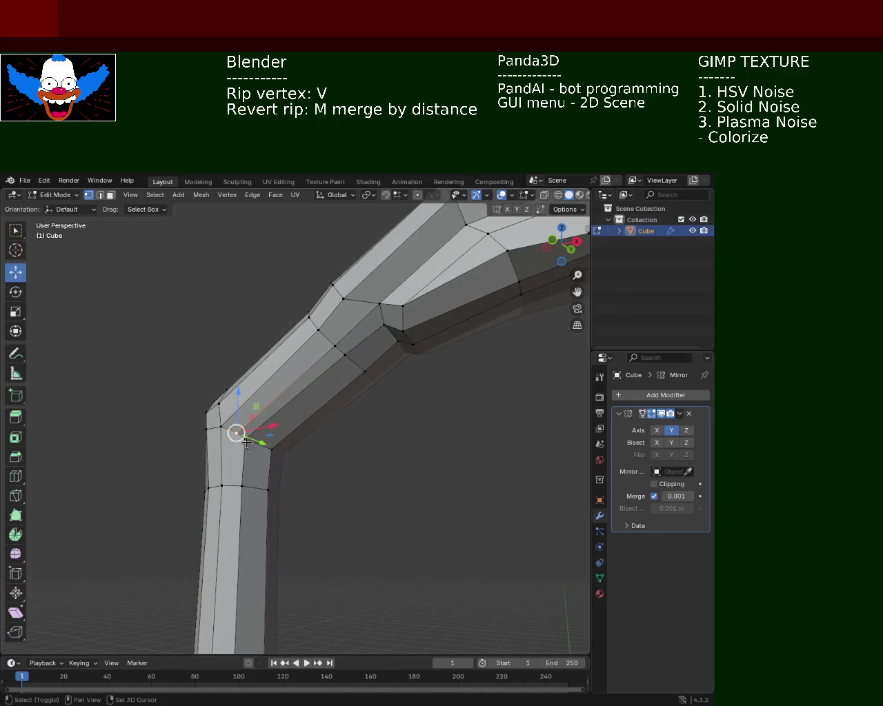
left_click(240, 436, "shift")
Step: Merge the two inner-elbow vertices At Last and inspect the resulting elbow bend
key("m")
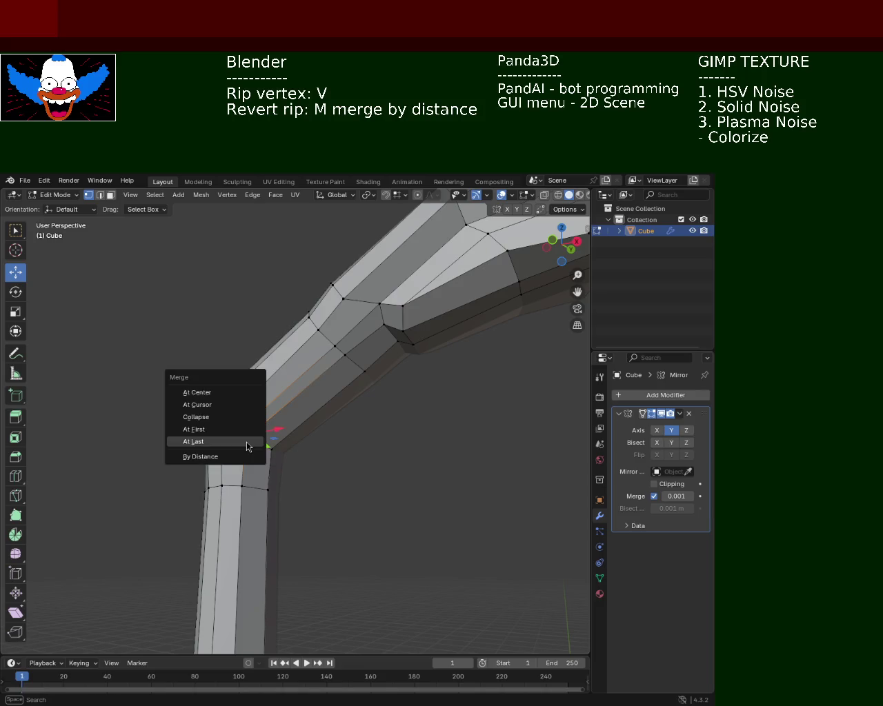
left_click(247, 443)
mouse_move(336, 372)
middle_mouse_down()
mouse_move(360, 368)
mouse_move(325, 399)
mouse_move(352, 410)
mouse_move(380, 473)
mouse_move(338, 372)
mouse_move(315, 337)
mouse_move(284, 316)
middle_mouse_up()
mouse_move(226, 433)
middle_mouse_down()
mouse_move(244, 478)
mouse_move(287, 469)
mouse_move(280, 486)
mouse_move(374, 407)
mouse_move(392, 465)
mouse_move(402, 437)
mouse_move(255, 399)
mouse_move(307, 402)
mouse_move(289, 375)
middle_mouse_up()
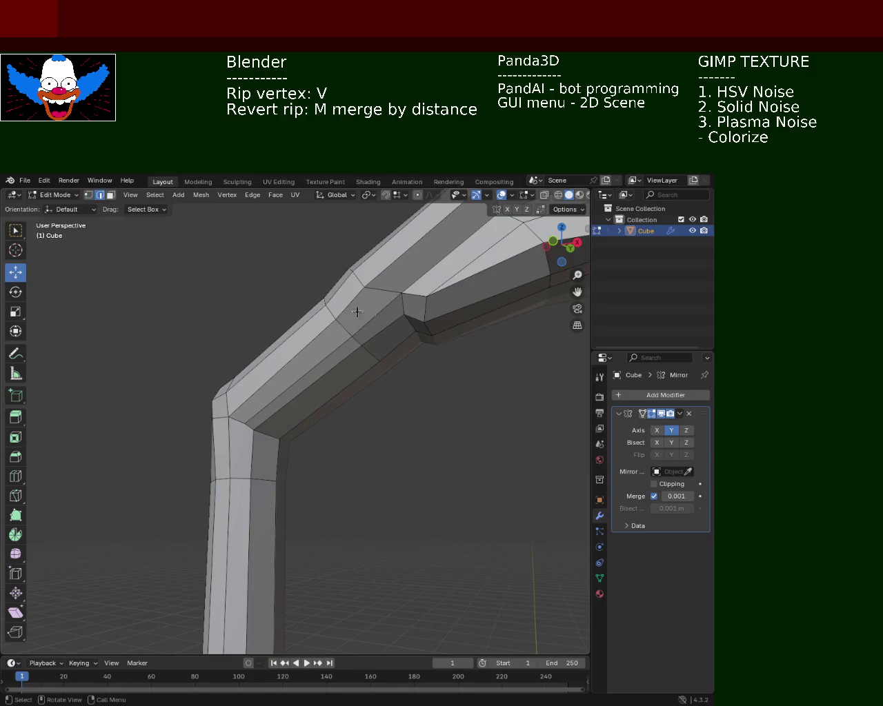
left_click(383, 315)
Step: Dissolve the selected edge at the forearm bend
key("x")
key("Escape")
left_click(328, 355)
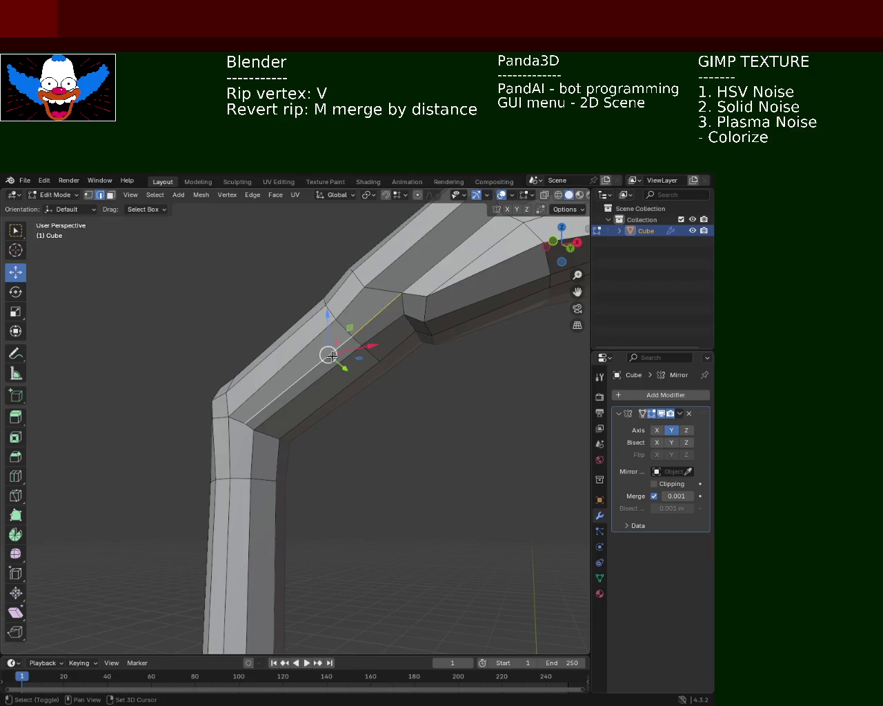
key("x")
left_click(330, 368)
mouse_move(410, 388)
middle_mouse_down()
mouse_move(369, 401)
mouse_move(311, 358)
middle_mouse_up()
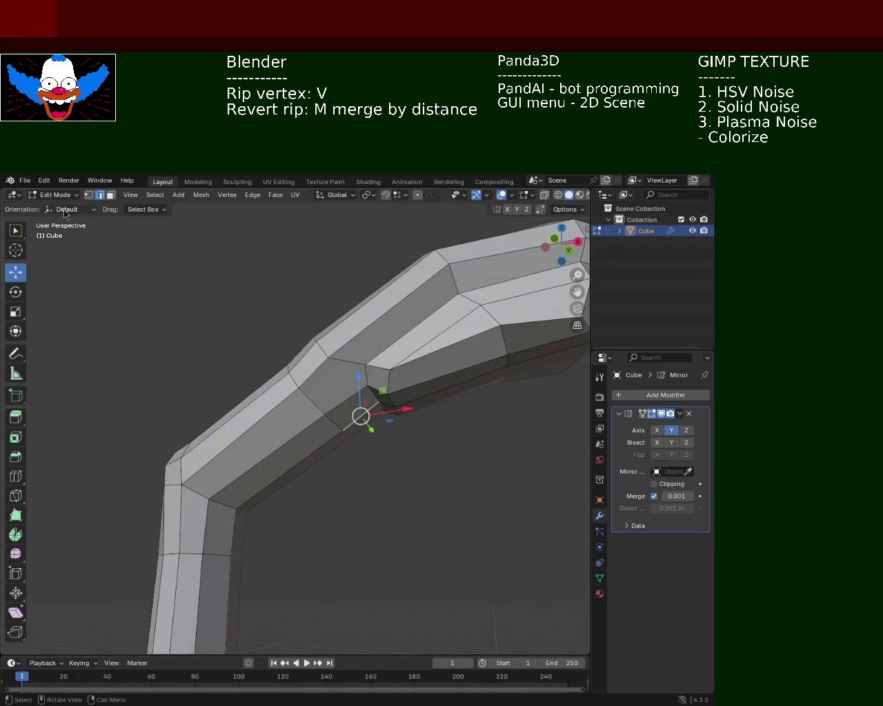
Step: In vertex select mode, undo the rip at the inner bend and zoom out to check the pole
left_click(89, 196)
left_click(315, 358)
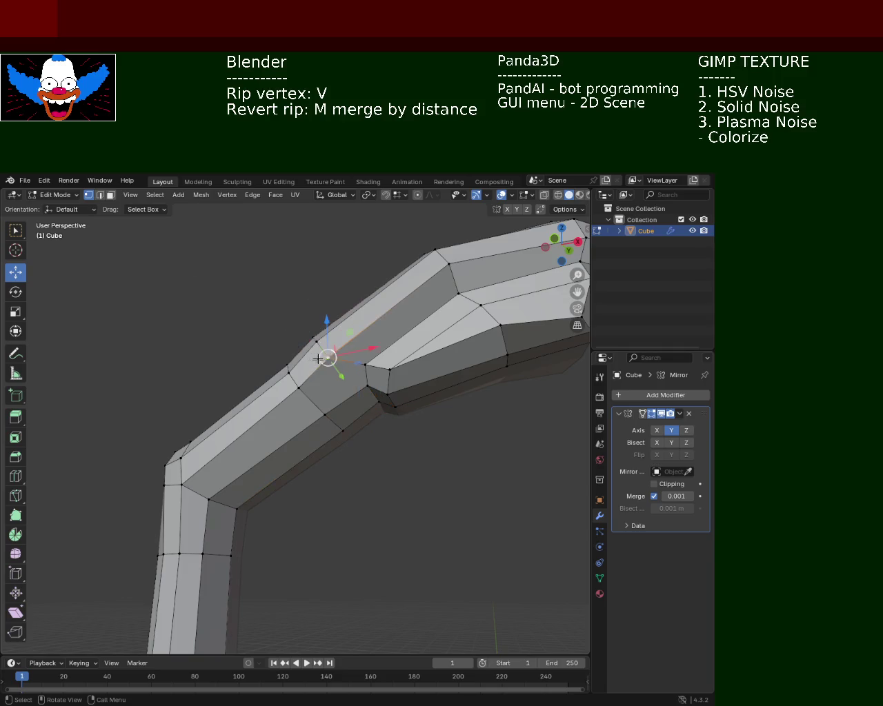
key("v")
key("Escape")
mouse_move(365, 361)
middle_mouse_down()
mouse_move(350, 331)
mouse_move(351, 349)
mouse_move(297, 347)
mouse_move(339, 319)
middle_mouse_up()
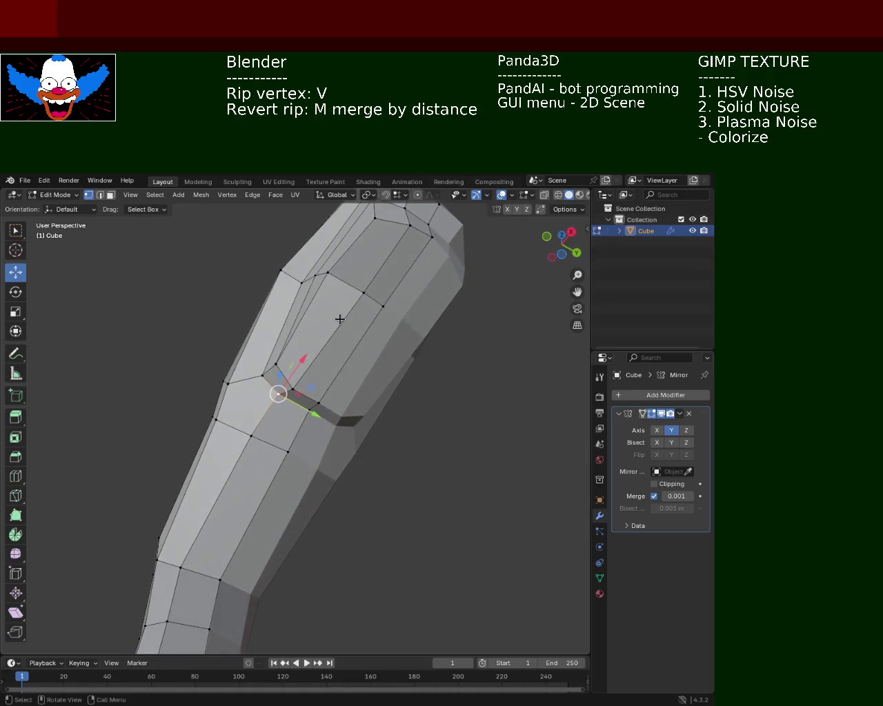
mouse_move(309, 402)
middle_mouse_down()
mouse_move(339, 412)
mouse_move(331, 388)
middle_mouse_up()
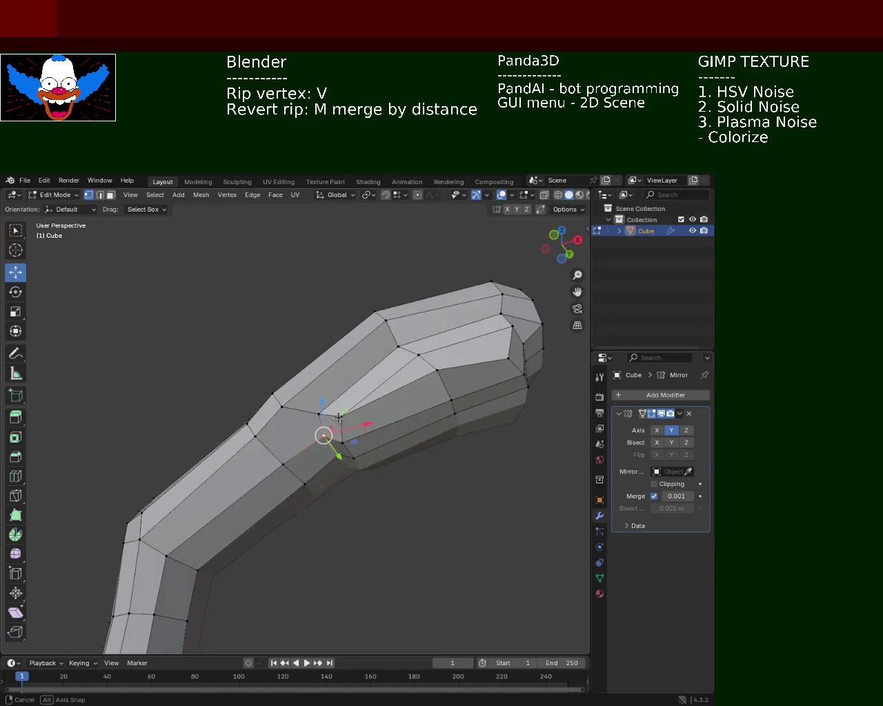
mouse_move(331, 388)
middle_mouse_down()
mouse_move(388, 390)
mouse_move(381, 458)
mouse_move(386, 422)
middle_mouse_up()
key("ctrl+z")
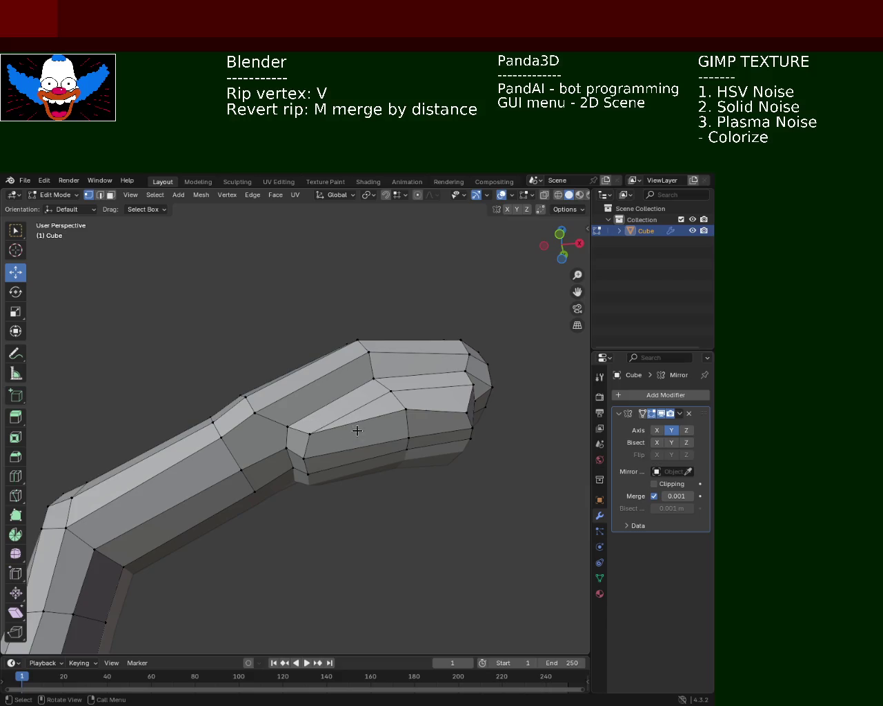
middle_click_drag(346, 442, 338, 487)
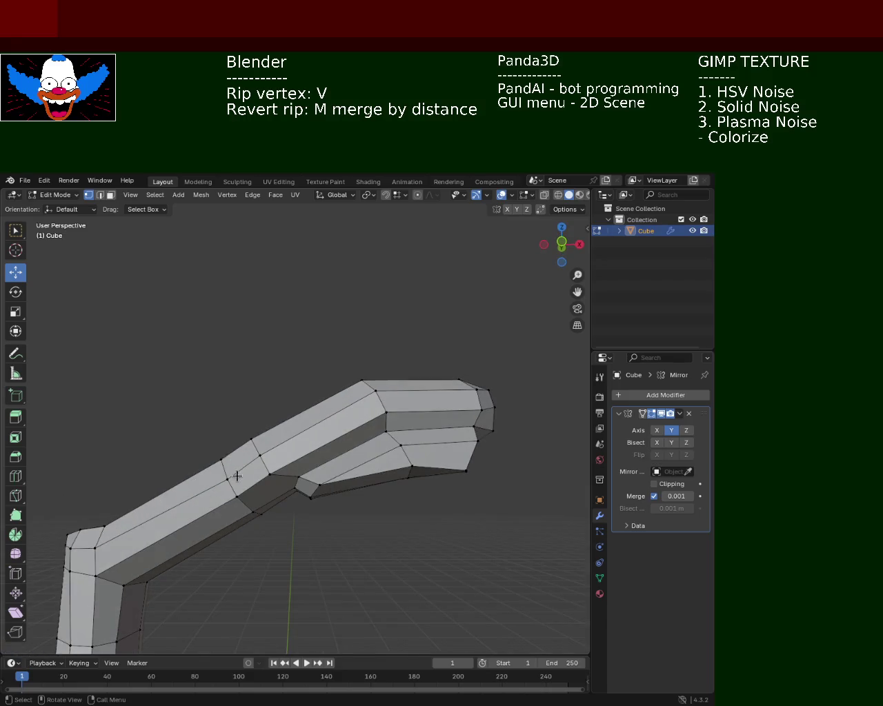
mouse_move(257, 470)
middle_mouse_down()
mouse_move(289, 471)
mouse_move(261, 493)
mouse_move(250, 466)
mouse_move(257, 451)
mouse_move(225, 387)
mouse_move(260, 445)
mouse_move(242, 434)
mouse_move(278, 468)
middle_mouse_up()
scroll(261, 494, "down", 3)
scroll(278, 529, "down", 5)
mouse_move(202, 359)
middle_mouse_down()
mouse_move(270, 428)
mouse_move(304, 423)
mouse_move(232, 358)
middle_mouse_up()
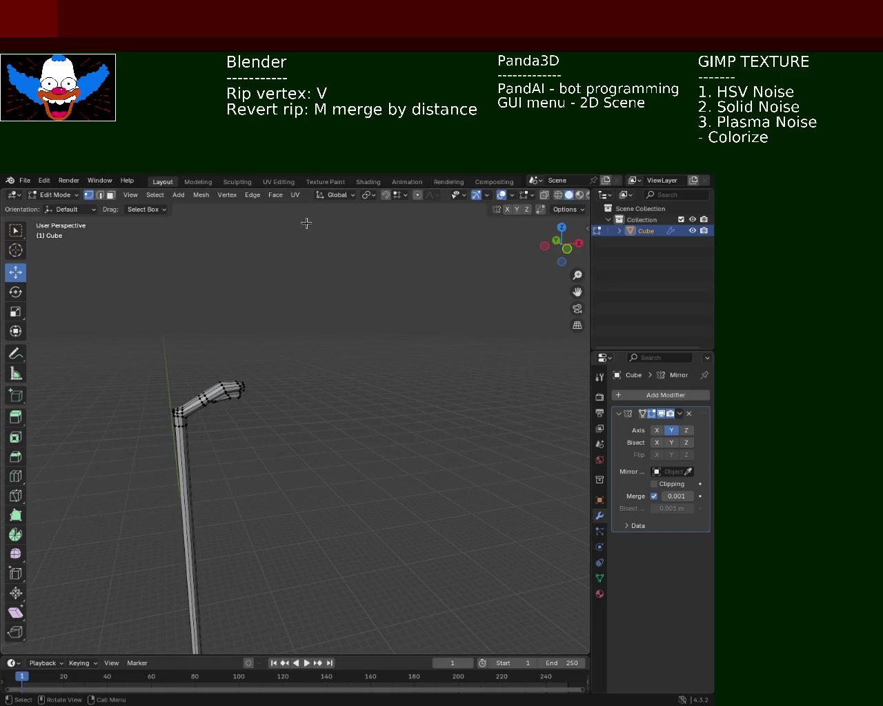
Step: In X-ray, box-select the forearm and hand, shift them along X and raise them along Z
left_click(559, 197)
left_click_drag(352, 291, 186, 427)
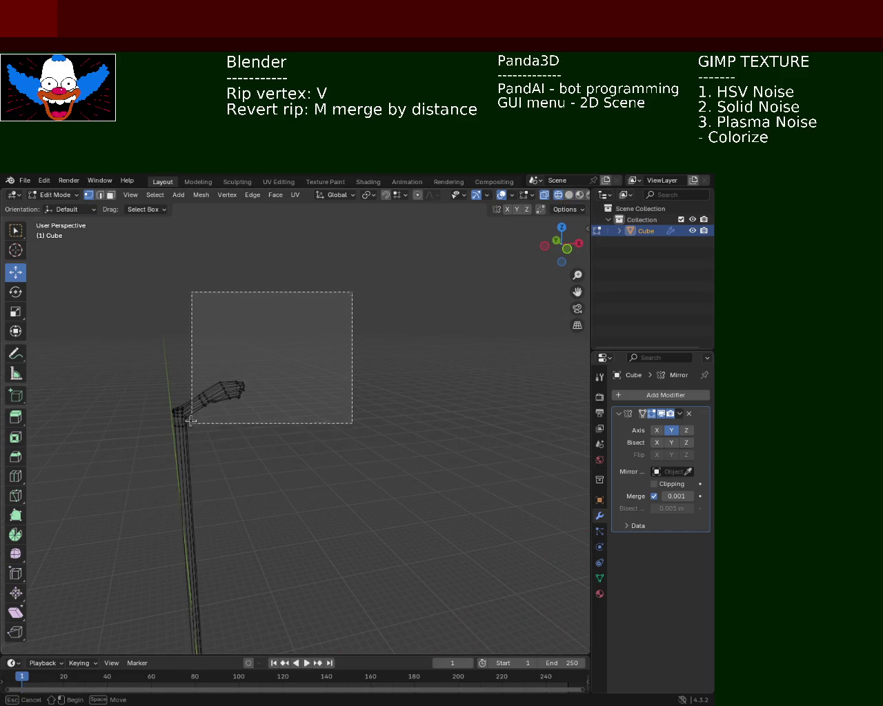
key("g")
key("x")
left_click(296, 369)
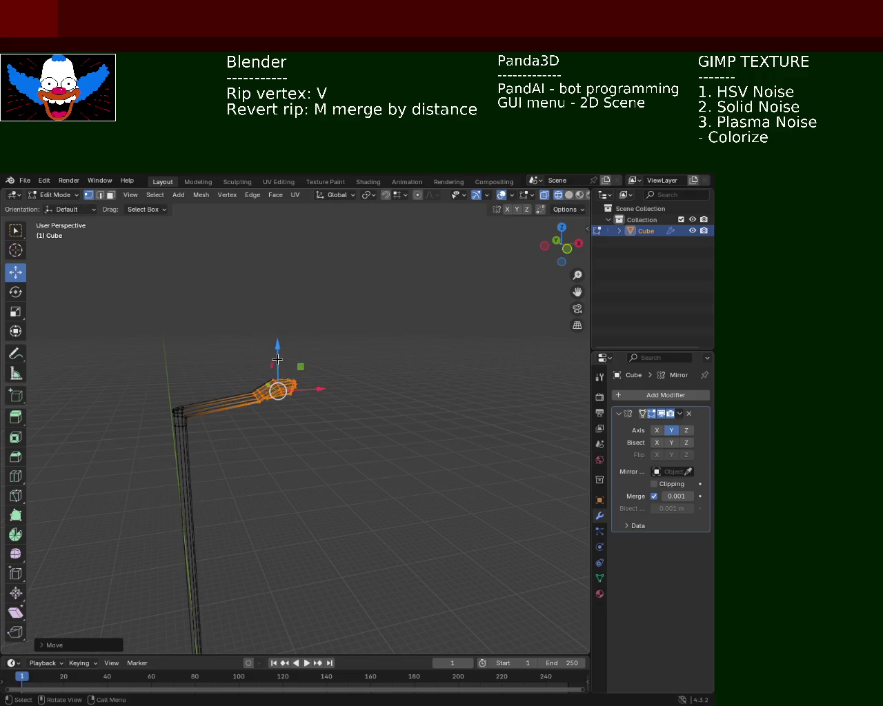
key("g")
key("z")
left_click(315, 351)
key("g")
key("x")
left_click(324, 406)
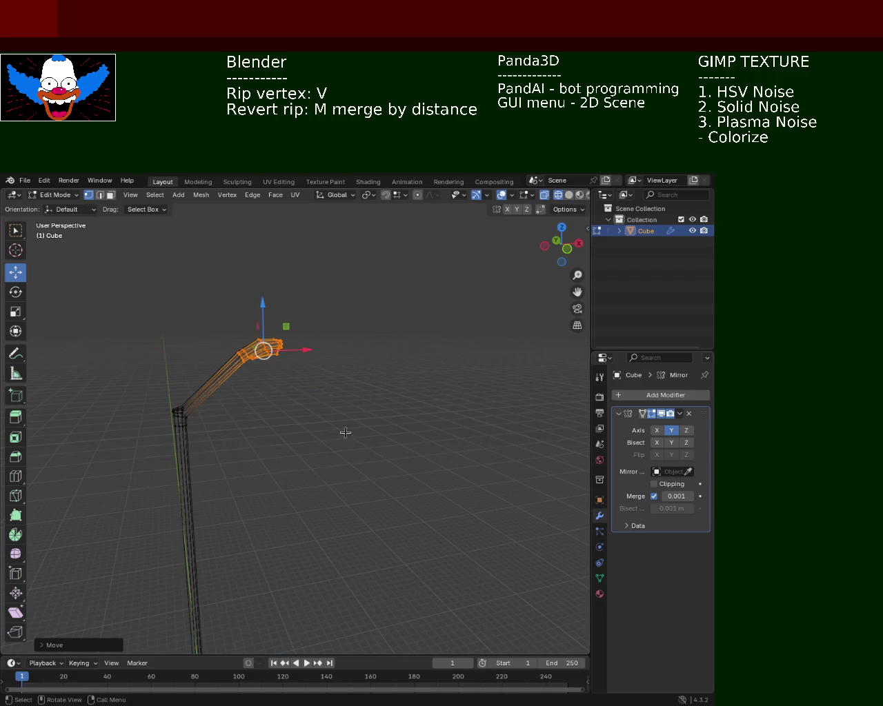
left_click(325, 406)
left_click(568, 194)
Step: Shift the hand end along X and move it vertically along Z
scroll(335, 434, "up", 2, "ctrl")
mouse_move(334, 433)
middle_mouse_down()
mouse_move(295, 506)
mouse_move(345, 488)
mouse_move(374, 504)
mouse_move(323, 500)
mouse_move(359, 503)
mouse_move(358, 380)
mouse_move(296, 410)
mouse_move(276, 400)
mouse_move(286, 392)
mouse_move(272, 334)
middle_mouse_up()
key("ctrl+z")
key("ctrl+z")
key("ctrl+z")
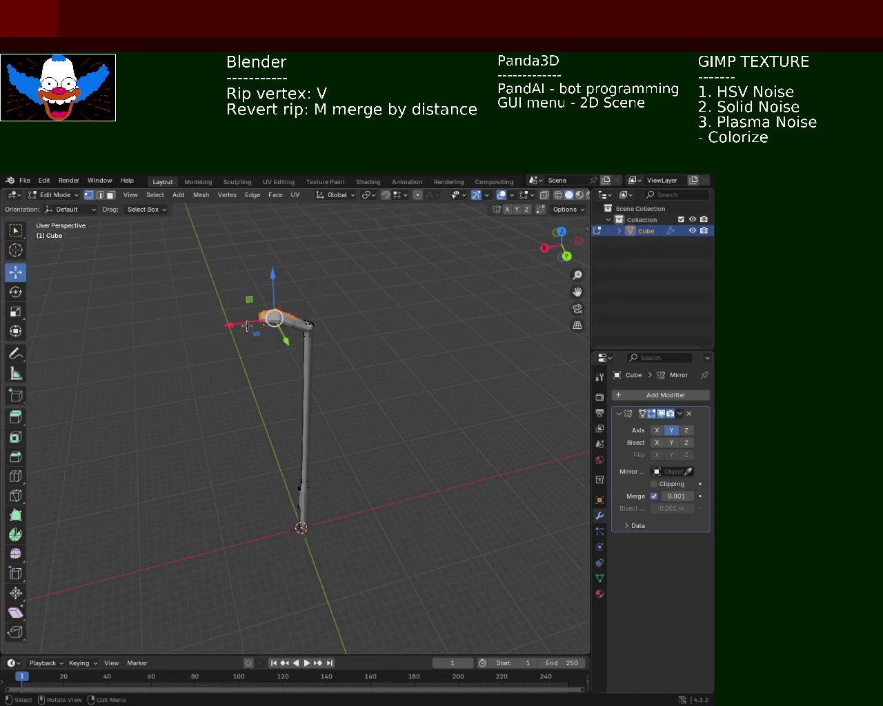
left_click_drag(247, 326, 275, 289)
key("g")
key("z")
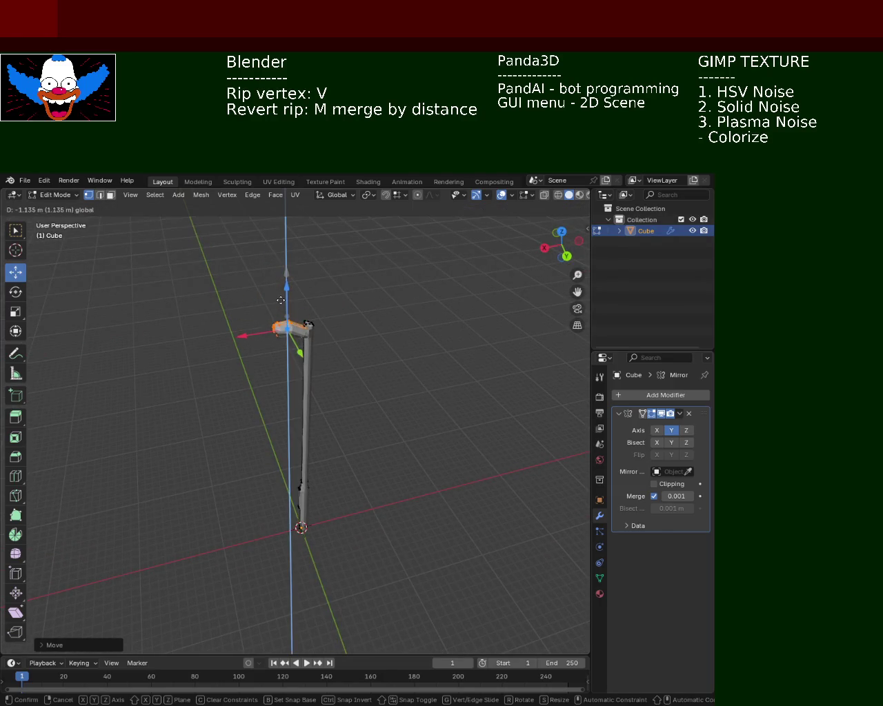
left_click(283, 284)
middle_click_drag(283, 285, 298, 276)
key("KP_Decimal")
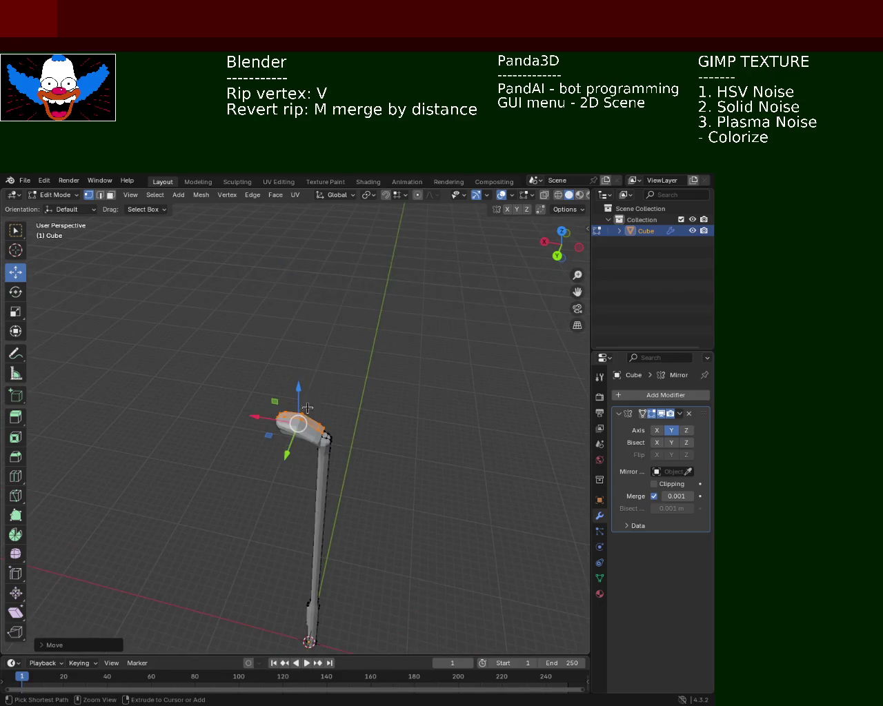
middle_click_drag(325, 397, 337, 379)
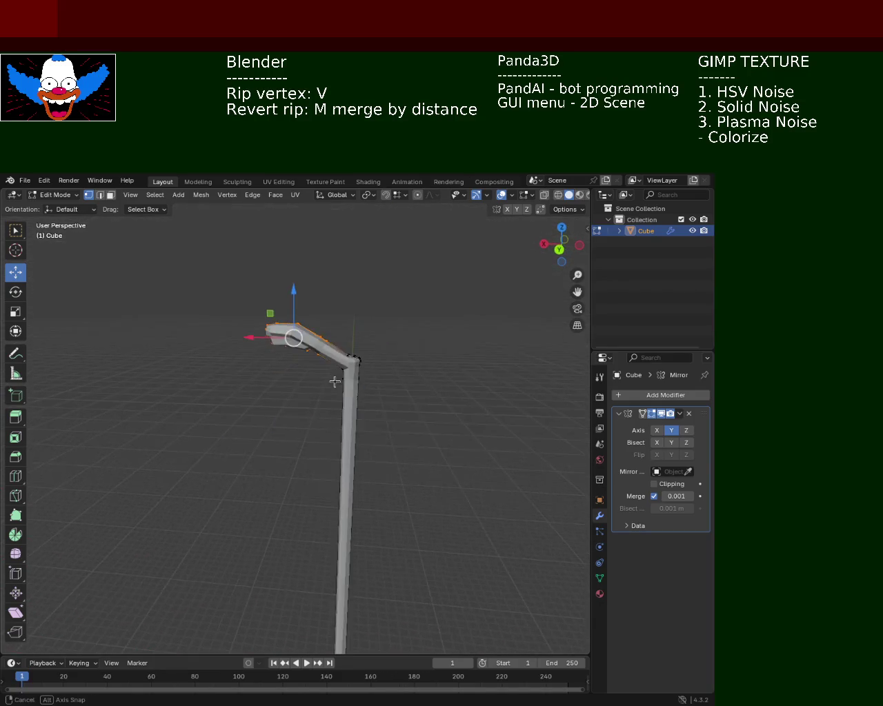
Step: Box-select the hand-tip vertices in X-ray, shift them along X and lower them about 0.076 m
left_click(544, 195)
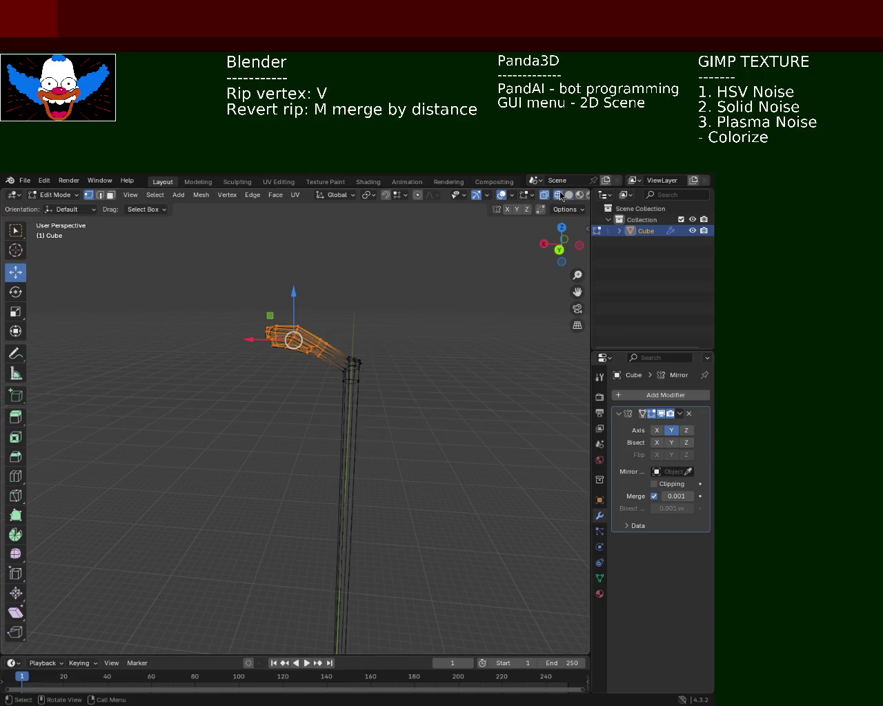
mouse_move(279, 344)
left_mouse_down()
mouse_move(223, 279)
mouse_move(329, 389)
left_mouse_up()
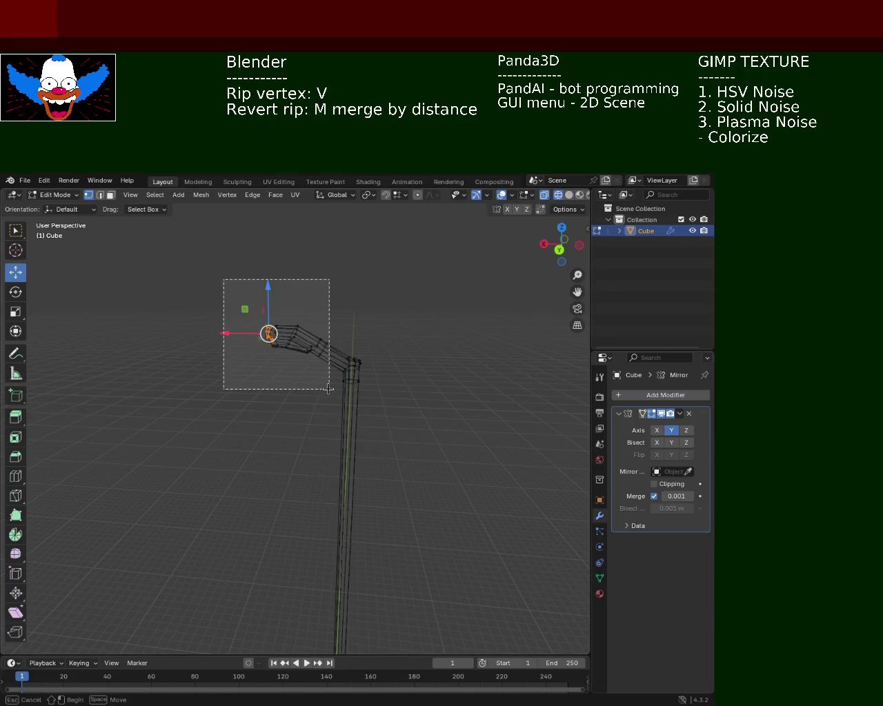
key("g")
key("x")
left_click(267, 347)
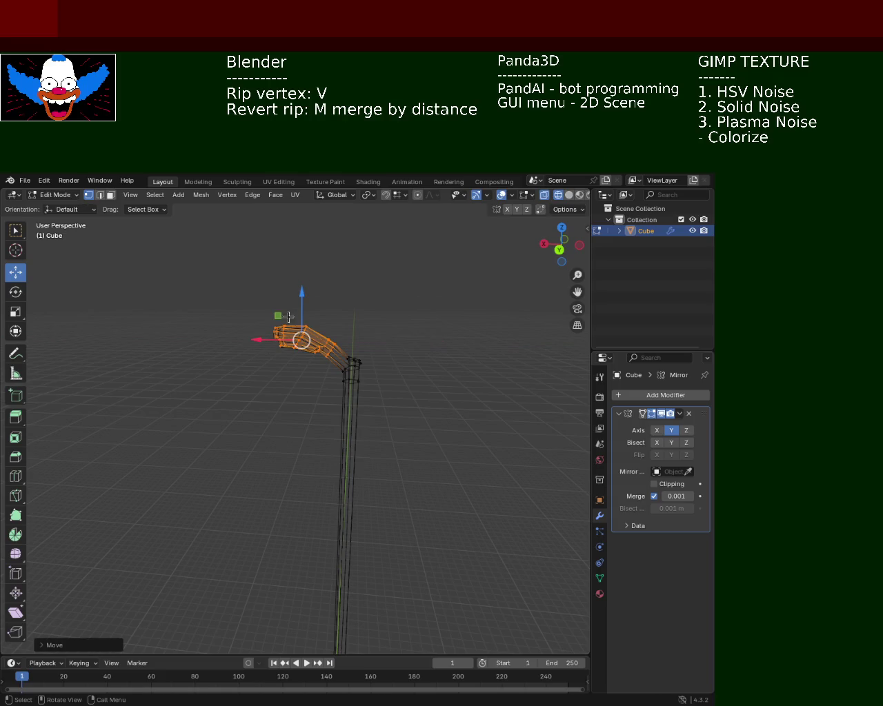
key("g")
key("z")
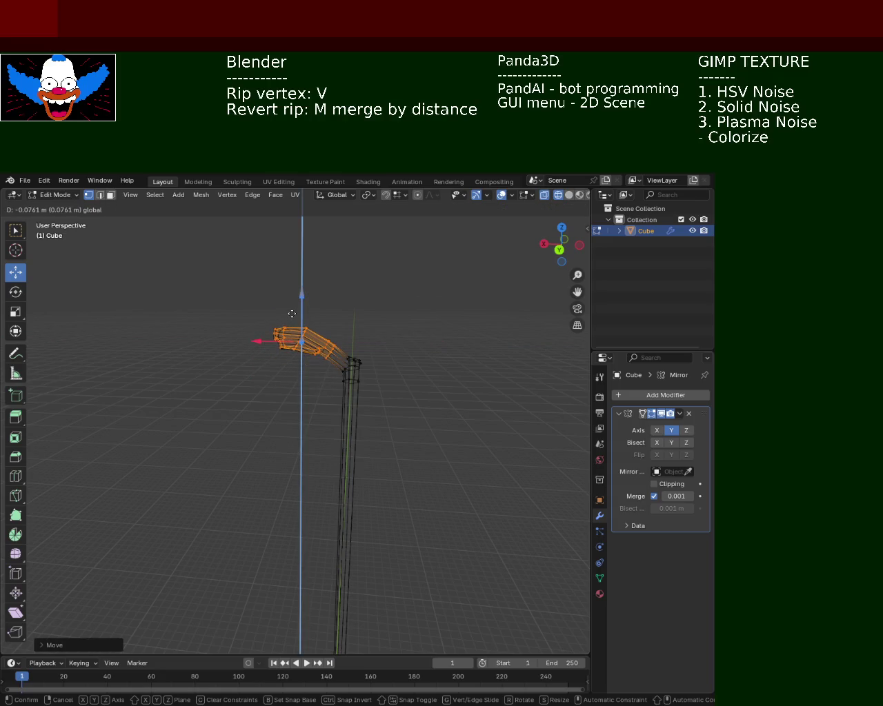
left_click(291, 314)
left_click(568, 195)
mouse_move(317, 345)
middle_mouse_down()
mouse_move(414, 357)
mouse_move(288, 390)
mouse_move(294, 451)
mouse_move(313, 476)
mouse_move(278, 413)
middle_mouse_up()
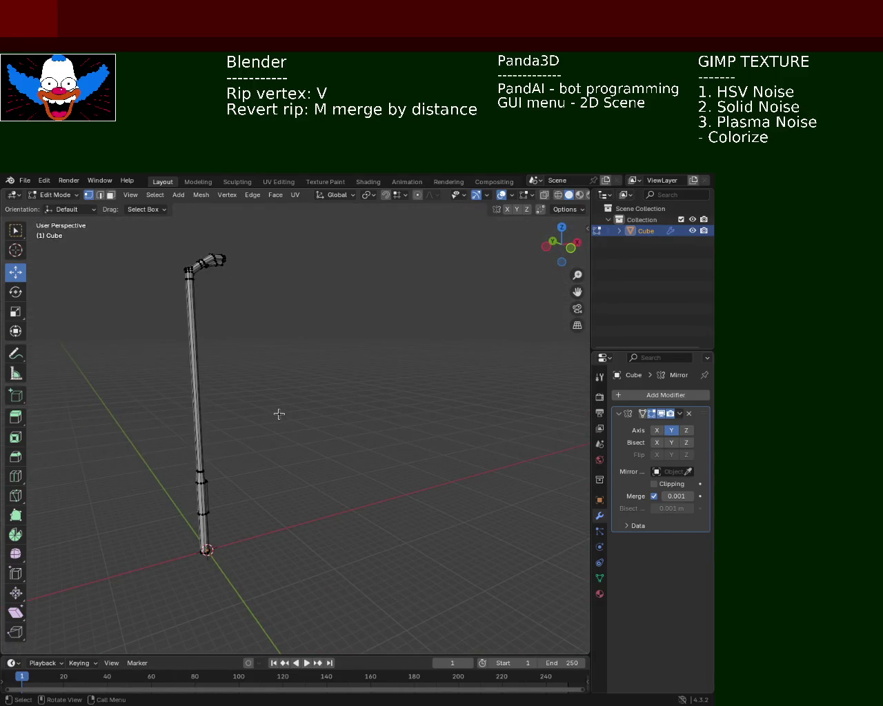
Step: Revert the last hand-end tweak and zoom in to inspect the sharp elbow bend
key("ctrl+z")
key("ctrl+z")
key("ctrl+z")
mouse_move(308, 378)
middle_mouse_down()
mouse_move(287, 388)
mouse_move(197, 386)
mouse_move(331, 397)
mouse_move(345, 367)
middle_mouse_up()
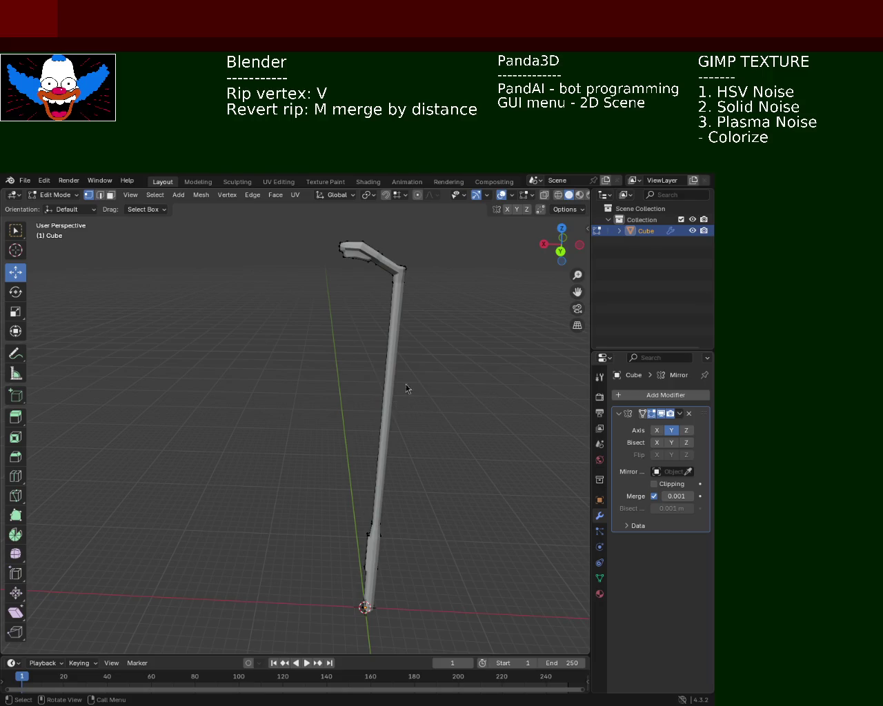
mouse_move(358, 360)
middle_mouse_down()
mouse_move(192, 390)
mouse_move(257, 323)
middle_mouse_up()
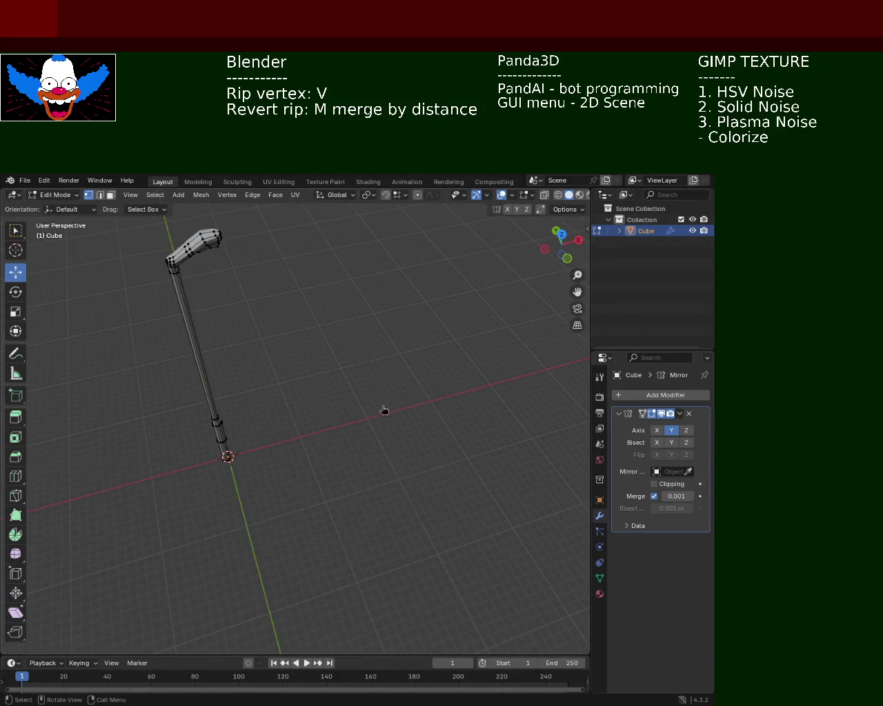
mouse_move(475, 294)
middle_mouse_down()
mouse_move(324, 345)
mouse_move(241, 268)
mouse_move(310, 411)
mouse_move(249, 326)
mouse_move(246, 299)
mouse_move(339, 404)
mouse_move(225, 336)
mouse_move(295, 384)
mouse_move(305, 414)
middle_mouse_up()
Step: Rip the outer elbow corner vertex and move it vertically along Z
left_click(276, 411)
key("v")
left_click(273, 393)
key("g")
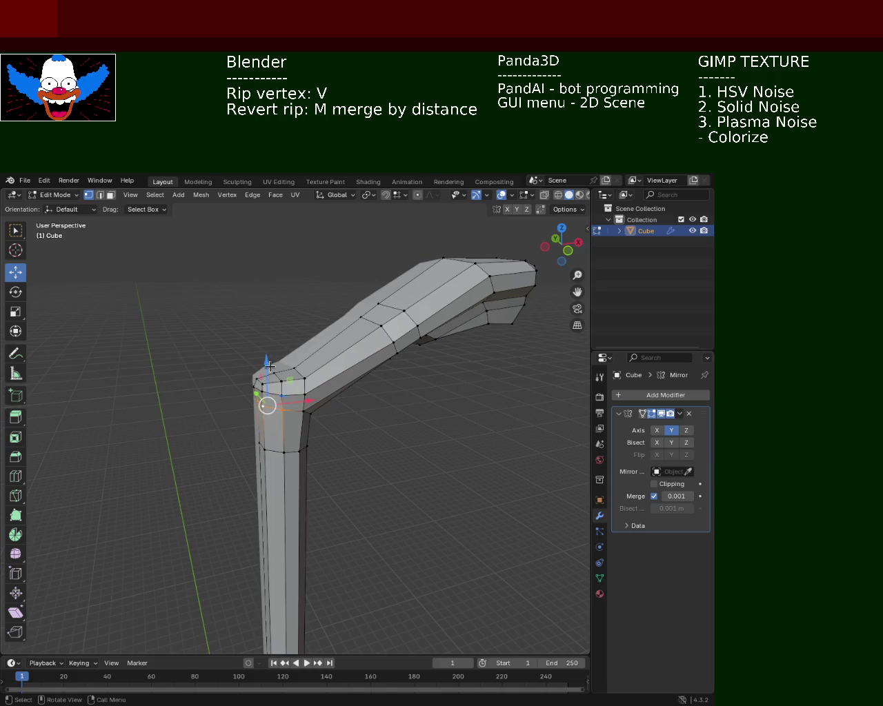
key("z")
left_click(273, 374)
Step: Adjust the heights of two more top-corner elbow vertices along Z
left_click(282, 378)
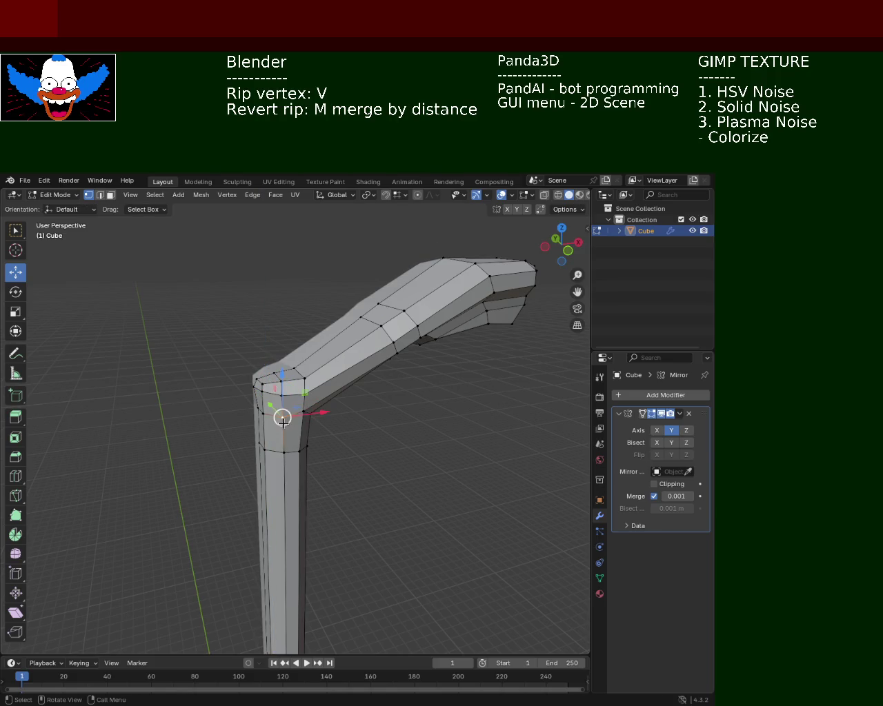
key("g")
key("z")
left_click(286, 378)
left_click(257, 377)
key("g")
key("z")
left_click(269, 375)
Step: From an orbited view, move two further elbow vertices vertically along Z
mouse_move(391, 443)
middle_mouse_down()
mouse_move(361, 416)
mouse_move(380, 371)
middle_mouse_up()
key("g")
key("z")
left_click(309, 366)
scroll(382, 379, "up", 3)
left_click(380, 371)
key("g")
key("z")
left_click(378, 336)
Step: Move one last elbow vertex along Z, then inspect the whole bent arm
left_click(348, 331)
key("g")
key("z")
left_click(352, 330)
mouse_move(398, 363)
middle_mouse_down()
mouse_move(344, 368)
mouse_move(301, 424)
middle_mouse_up()
scroll(344, 368, "down", 2)
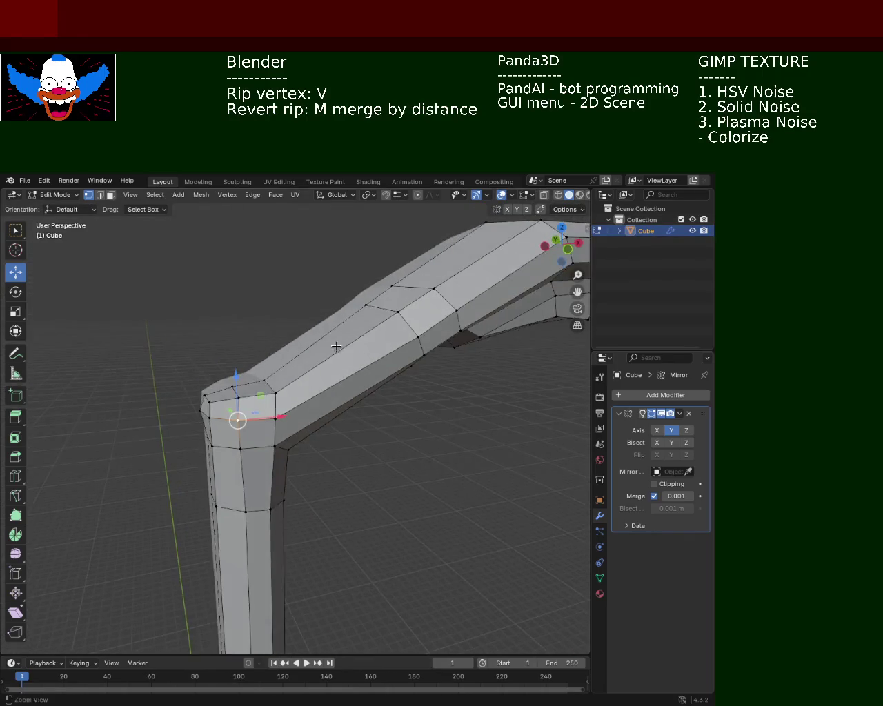
scroll(301, 424, "down", 3)
scroll(302, 424, "up", 1)
scroll(262, 414, "up", 2)
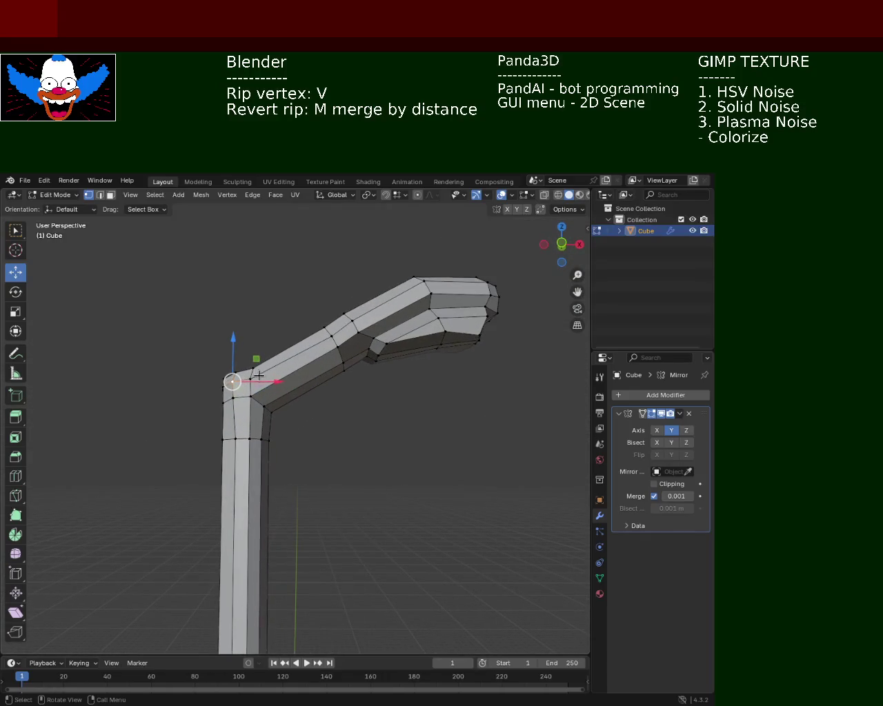
scroll(221, 400, "up", 1)
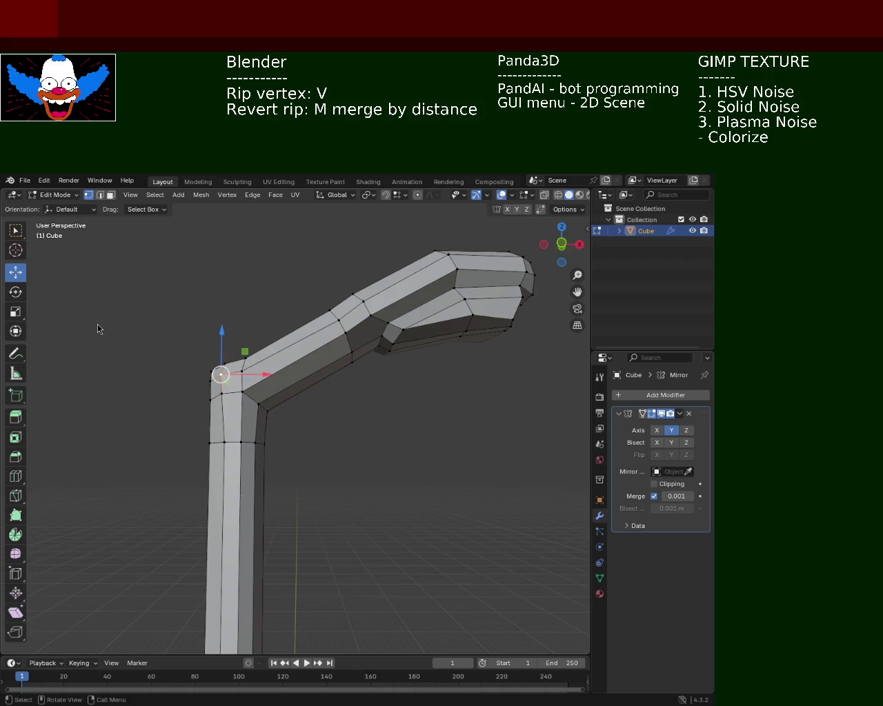
mouse_move(390, 318)
middle_mouse_down()
mouse_move(277, 371)
mouse_move(414, 379)
mouse_move(292, 382)
mouse_move(308, 355)
mouse_move(268, 358)
mouse_move(289, 331)
middle_mouse_up()
Step: Raise the top vertex of the hand end to a higher position
left_click(291, 333)
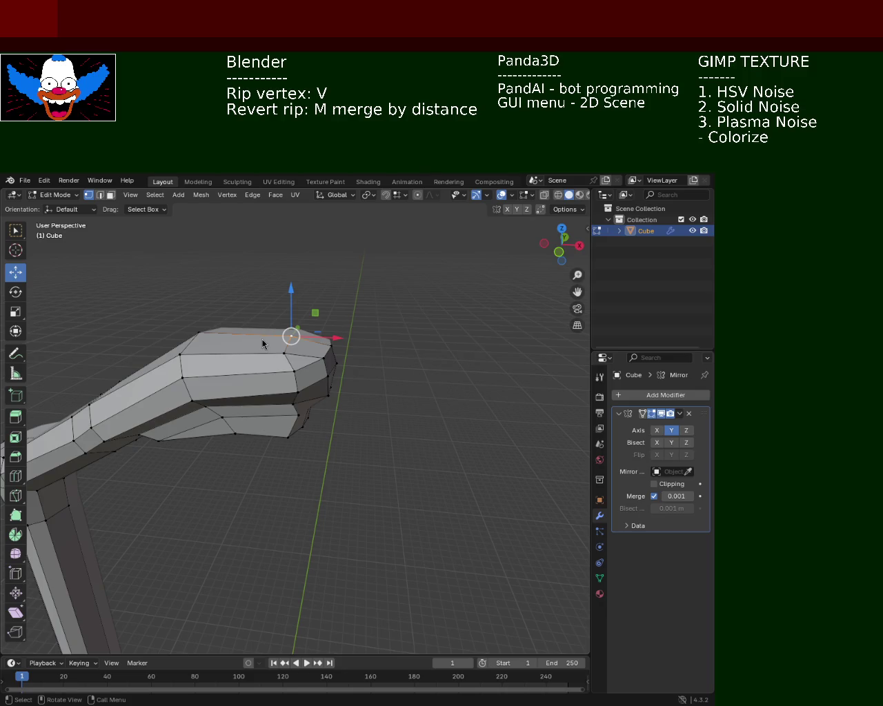
key("g")
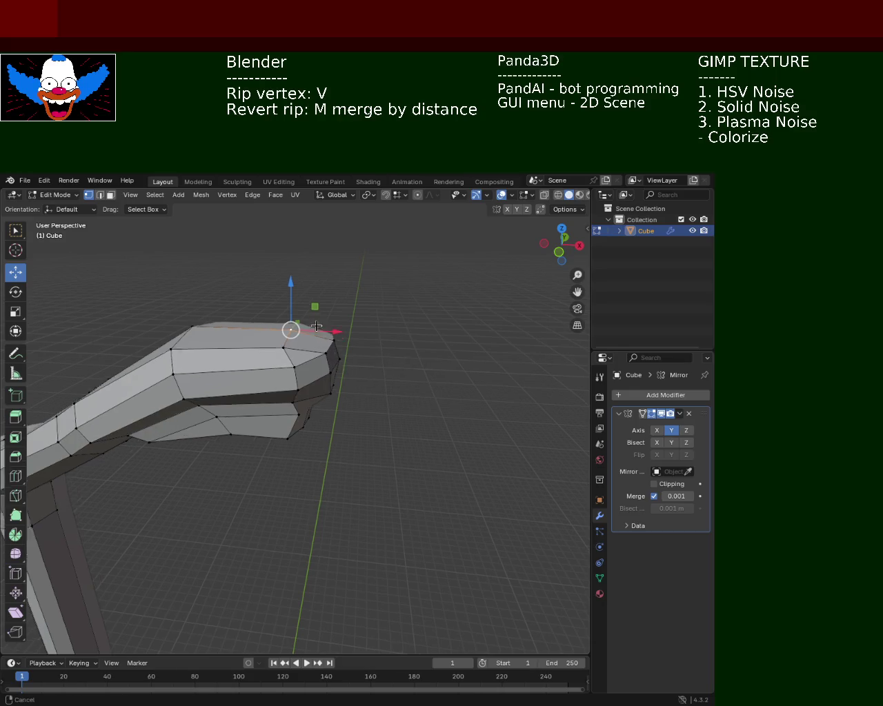
left_click(314, 294)
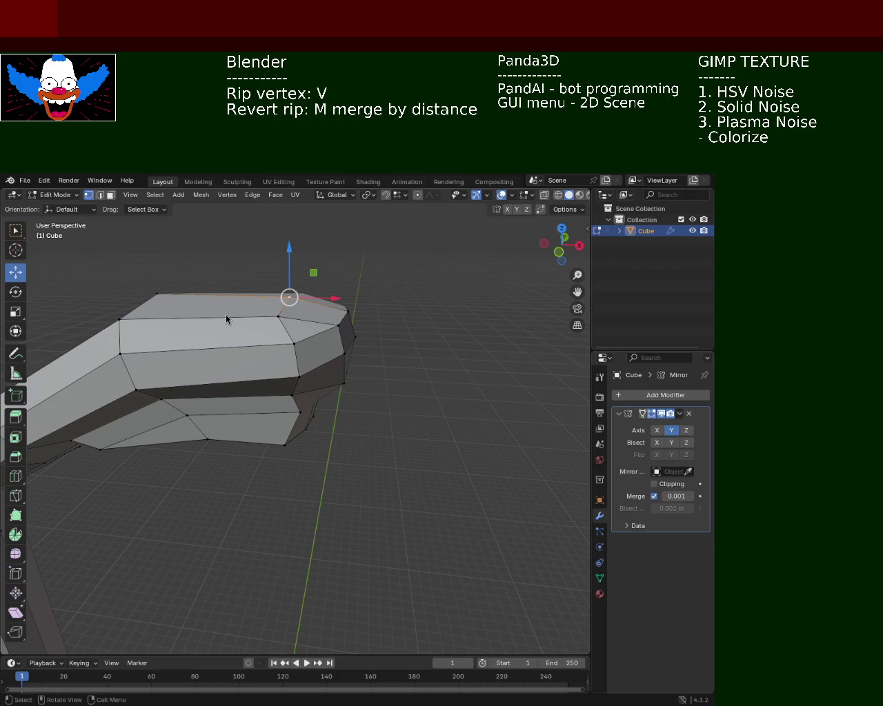
Step: Rip an underside vertex of the hand and shift it along X
mouse_move(315, 465)
middle_mouse_down()
mouse_move(281, 396)
mouse_move(287, 327)
mouse_move(358, 336)
middle_mouse_up()
key("v")
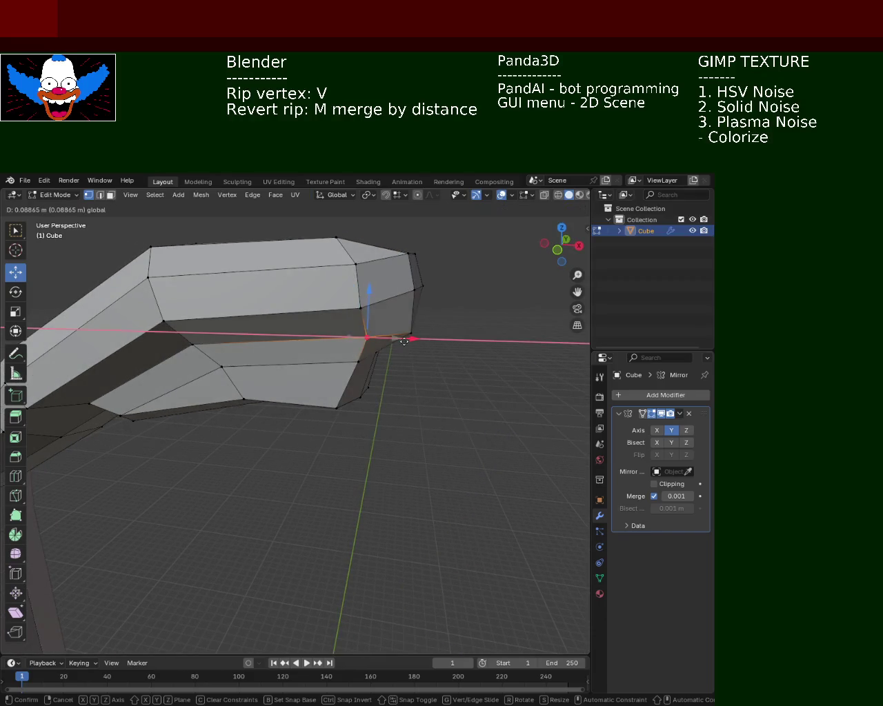
left_click(411, 335)
left_click_drag(441, 333, 425, 335)
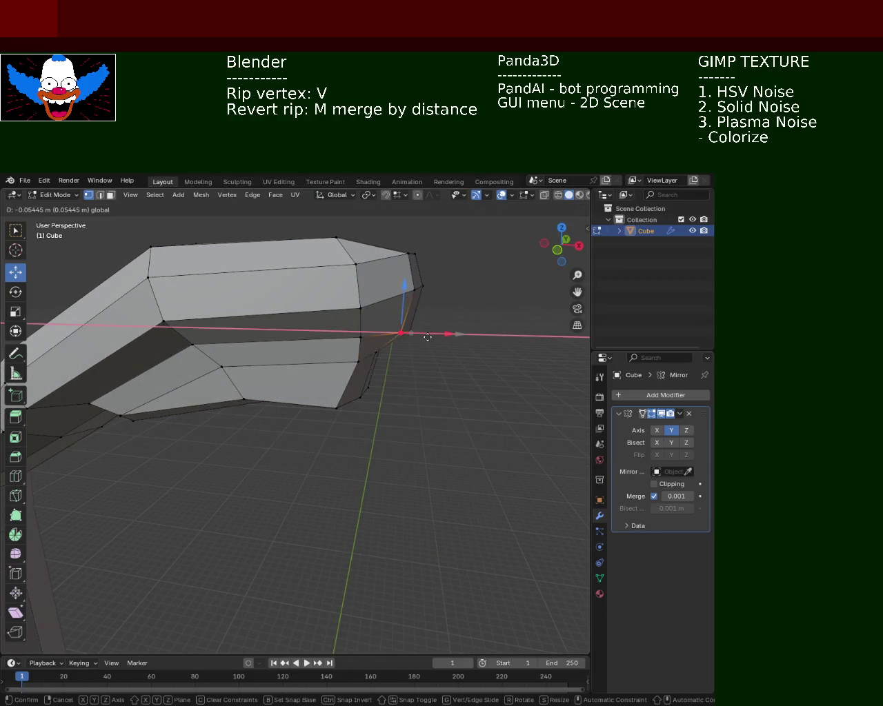
mouse_move(393, 400)
middle_mouse_down()
mouse_move(417, 354)
mouse_move(259, 386)
mouse_move(335, 413)
middle_mouse_up()
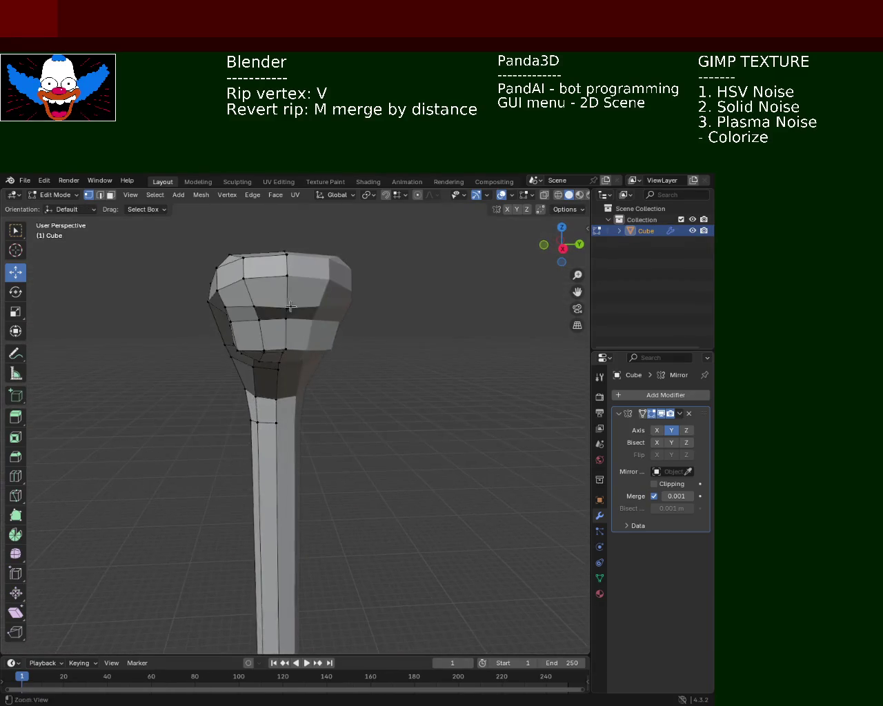
Step: Raise a vertex on the hand's front face along Z in two moves
left_click(335, 413)
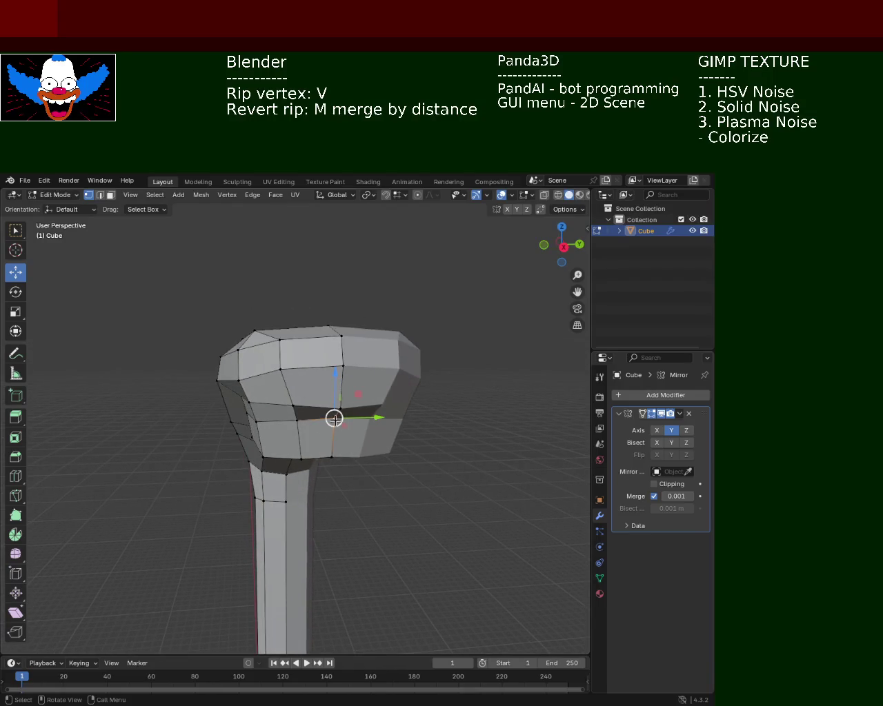
key("g")
key("z")
left_click(342, 357)
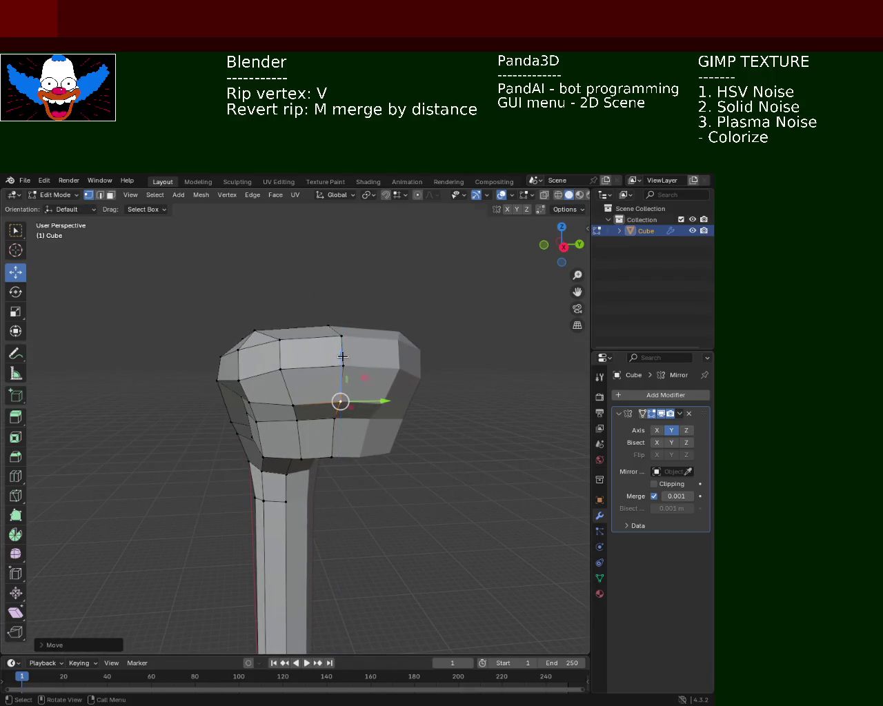
key("g")
key("z")
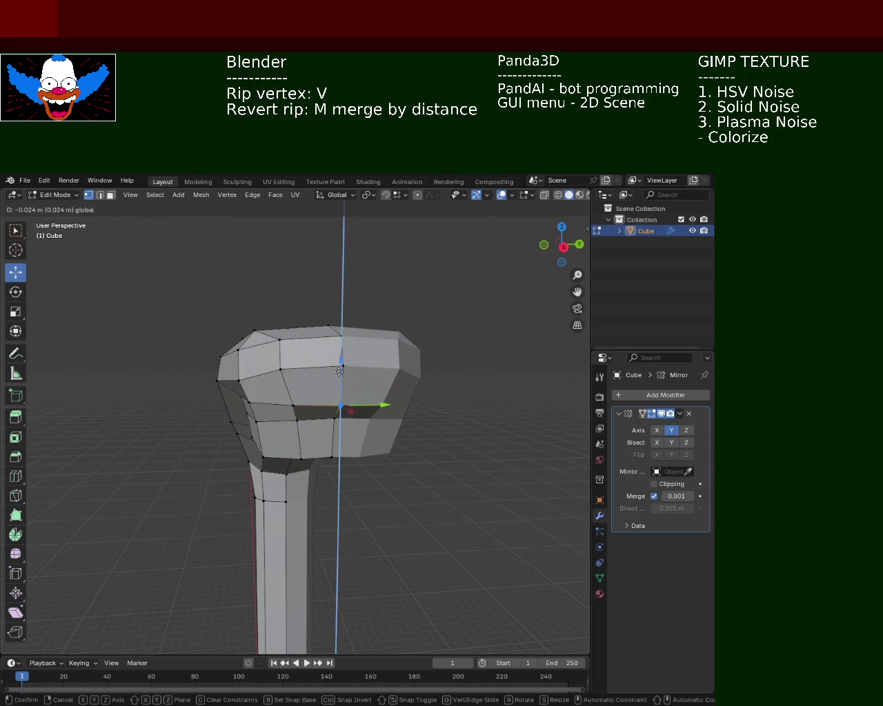
left_click(339, 364)
Step: Select three forearm vertices and vertex-slide them twice along their edges, then deselect
mouse_move(339, 364)
middle_mouse_down()
mouse_move(449, 475)
mouse_move(336, 423)
mouse_move(355, 376)
mouse_move(384, 432)
mouse_move(325, 451)
mouse_move(339, 399)
mouse_move(338, 428)
mouse_move(338, 393)
mouse_move(386, 429)
middle_mouse_up()
scroll(355, 377, "up", 3)
left_click(380, 459)
left_click(375, 436, "shift")
left_click(349, 405, "shift")
key("shift+v")
left_click(371, 421)
key("shift+v")
left_click(373, 389)
key("alt+a")
mouse_move(378, 378)
middle_mouse_down()
mouse_move(363, 357)
mouse_move(347, 368)
mouse_move(337, 400)
mouse_move(379, 440)
middle_mouse_up()
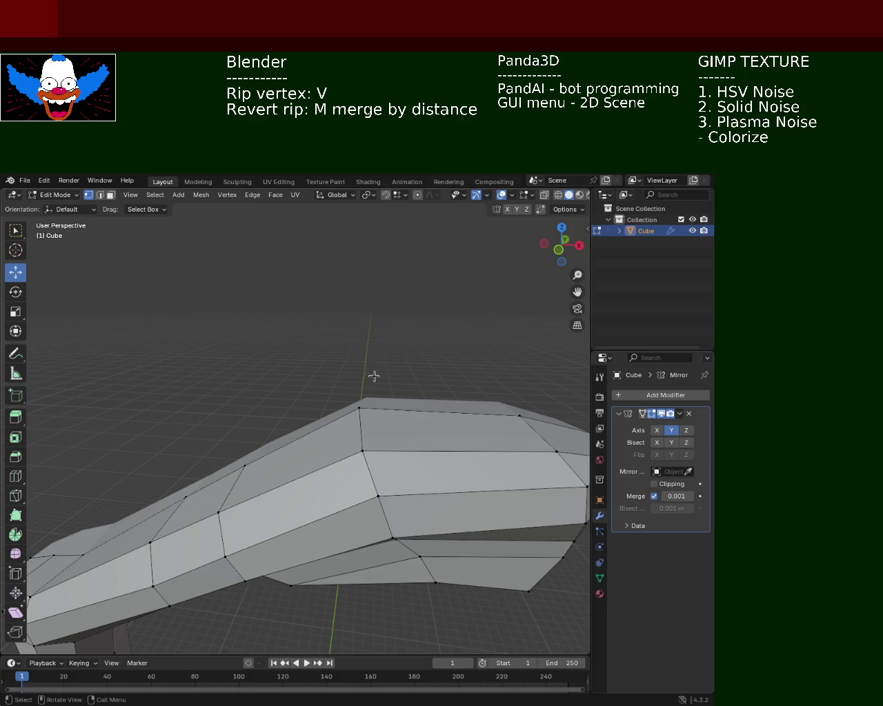
middle_click_drag(373, 373, 389, 385)
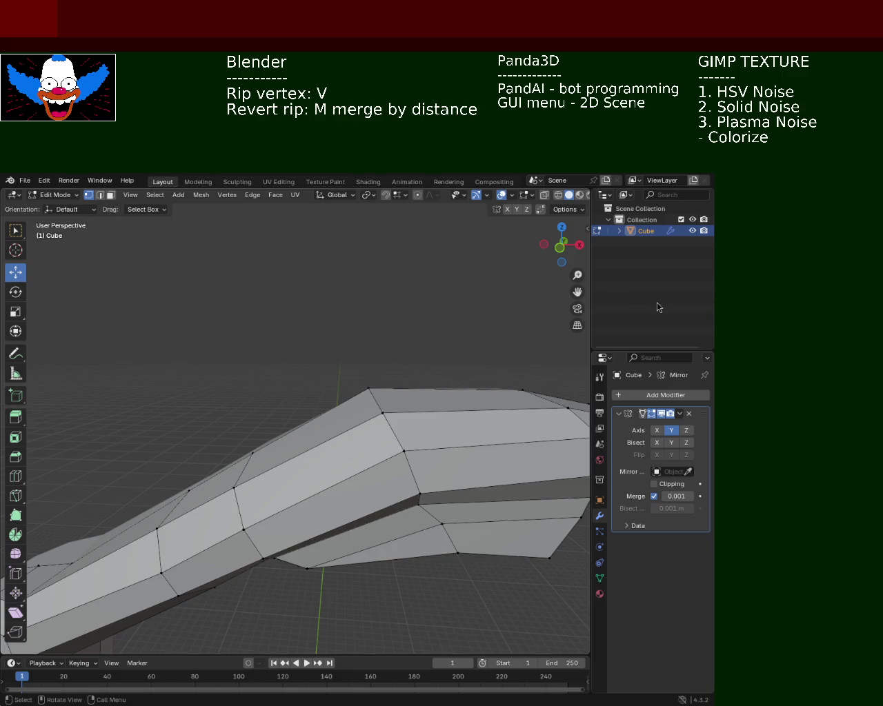
mouse_move(472, 254)
middle_mouse_down()
mouse_move(391, 415)
mouse_move(324, 348)
middle_mouse_up()
left_click(324, 349)
left_click_drag(324, 349, 392, 373)
key("ctrl+z")
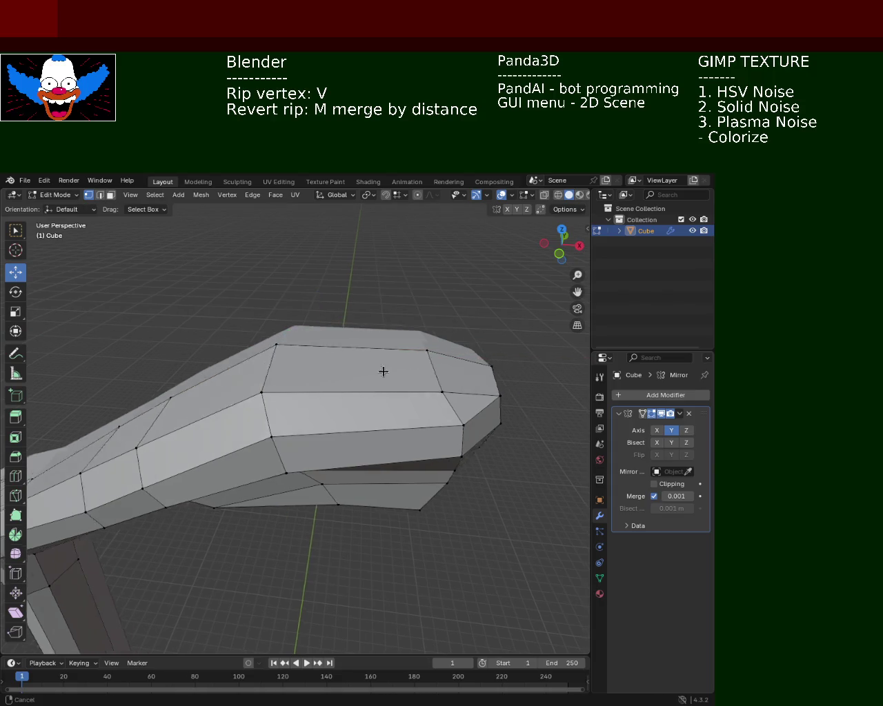
key("ctrl+z")
mouse_move(320, 380)
middle_mouse_down()
mouse_move(444, 331)
mouse_move(403, 378)
mouse_move(325, 402)
mouse_move(299, 394)
mouse_move(262, 425)
mouse_move(361, 364)
mouse_move(390, 388)
mouse_move(332, 378)
mouse_move(408, 433)
mouse_move(391, 375)
mouse_move(363, 421)
mouse_move(384, 416)
mouse_move(324, 388)
mouse_move(382, 399)
mouse_move(400, 446)
mouse_move(382, 432)
mouse_move(390, 399)
mouse_move(335, 300)
middle_mouse_up()
scroll(363, 421, "down", 3)
Step: Box-select the bend's corner vertices and raise them along Z with the gizmo
scroll(381, 365, "down", 2)
scroll(335, 299, "up", 3)
scroll(311, 395, "up", 2)
mouse_move(311, 394)
middle_mouse_down()
mouse_move(327, 385)
mouse_move(142, 329)
mouse_move(216, 408)
mouse_move(250, 416)
mouse_move(291, 365)
mouse_move(282, 327)
middle_mouse_up()
scroll(250, 416, "up", 4)
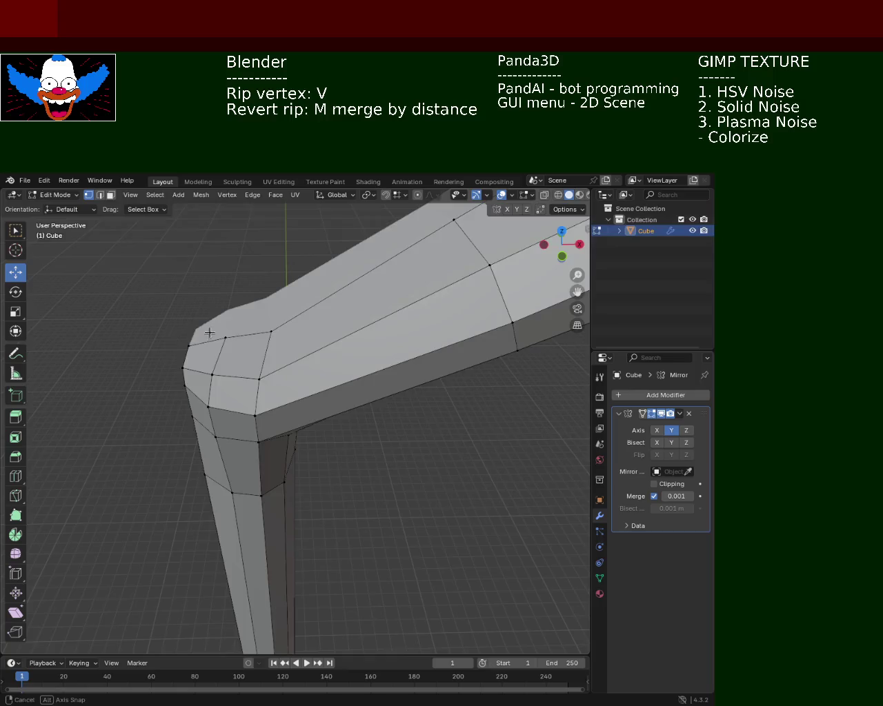
middle_click_drag(207, 333, 211, 311)
mouse_move(211, 302)
left_mouse_down()
mouse_move(256, 350)
mouse_move(268, 343)
left_mouse_up()
left_click_drag(201, 282, 260, 375)
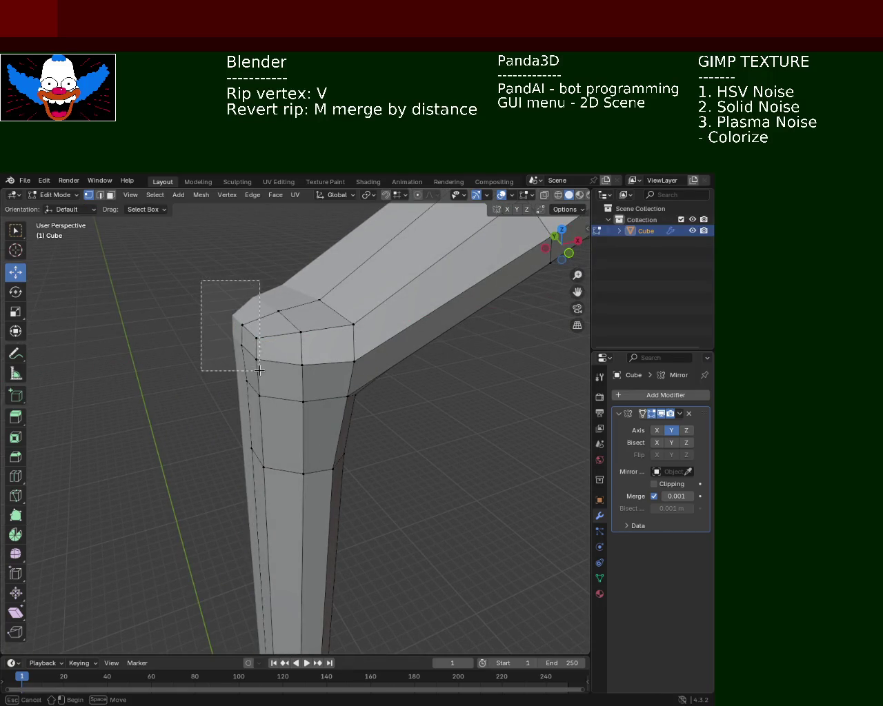
left_click_drag(245, 304, 248, 350)
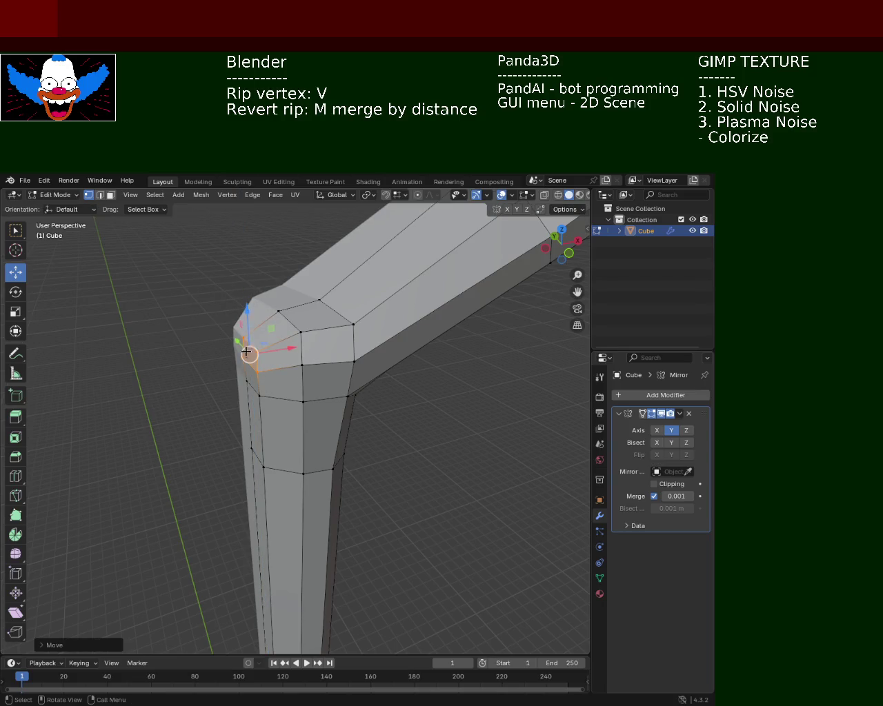
mouse_move(187, 287)
middle_mouse_down("ctrl")
mouse_move(231, 422)
mouse_move(324, 461)
mouse_move(288, 349)
middle_mouse_up("ctrl")
Step: Select three vertices near the bend and shift them along Y
mouse_move(315, 415)
middle_mouse_down()
mouse_move(380, 415)
mouse_move(310, 392)
mouse_move(214, 402)
mouse_move(347, 418)
mouse_move(307, 412)
mouse_move(339, 418)
mouse_move(348, 388)
mouse_move(360, 384)
middle_mouse_up()
left_click(337, 387)
left_click(335, 402, "shift")
left_click(324, 403, "shift")
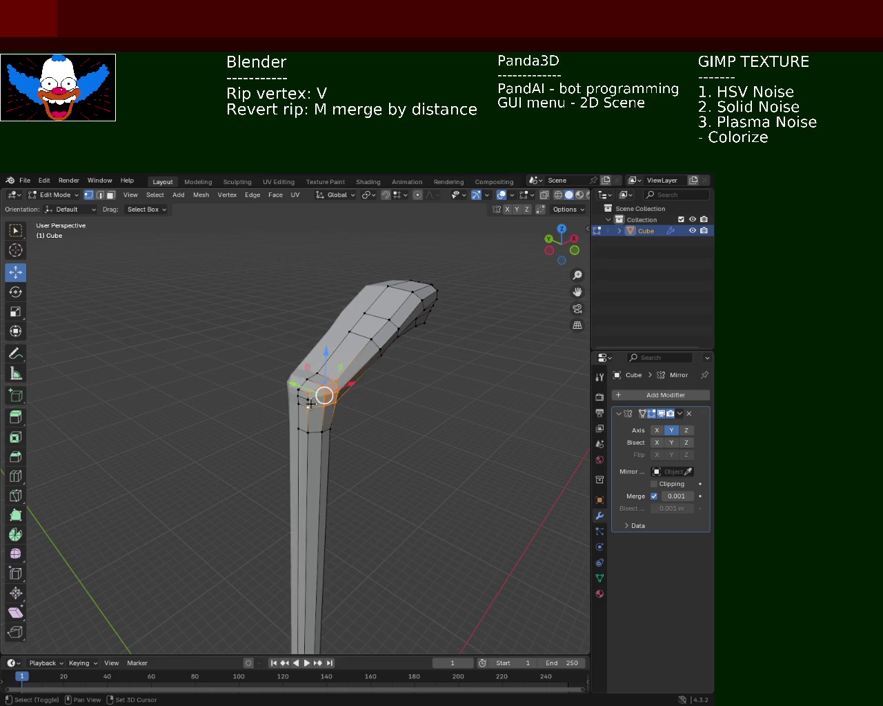
mouse_move(412, 402)
middle_mouse_down()
mouse_move(212, 377)
mouse_move(355, 438)
middle_mouse_up()
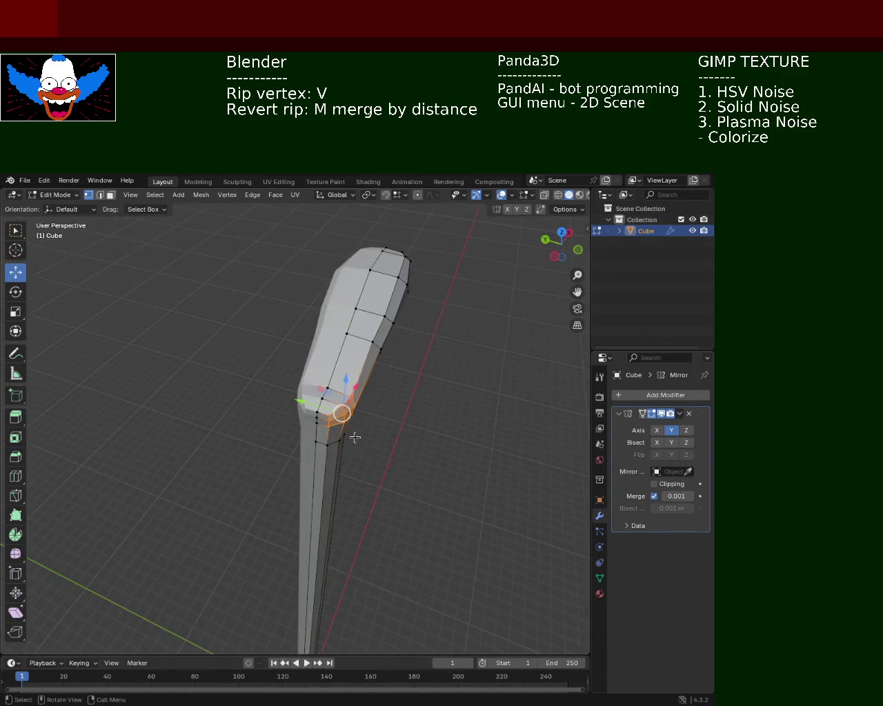
left_click_drag(301, 400, 303, 403)
mouse_move(400, 427)
middle_mouse_down()
mouse_move(338, 368)
mouse_move(339, 437)
mouse_move(424, 386)
mouse_move(366, 399)
middle_mouse_up()
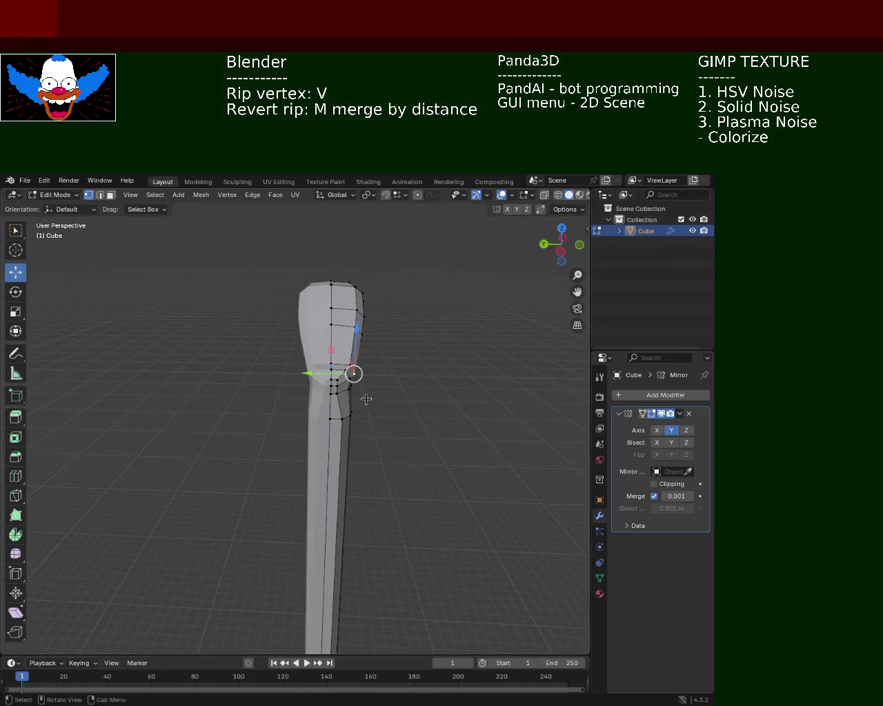
Step: Pull an inner elbow vertex along Y in several moves, undoing the last one
scroll(366, 399, "up", 3)
scroll(404, 331, "up", 2)
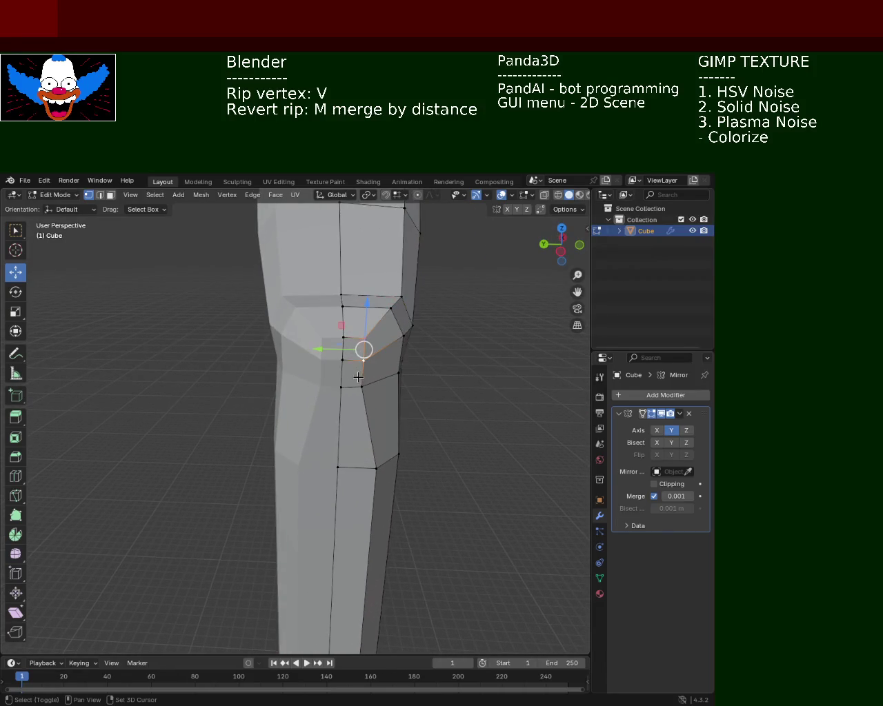
left_click(360, 360)
left_click_drag(326, 363, 346, 371)
mouse_move(467, 404)
middle_mouse_down()
mouse_move(394, 381)
mouse_move(321, 387)
mouse_move(244, 370)
mouse_move(257, 385)
middle_mouse_up()
left_click_drag(258, 381, 251, 390)
mouse_move(251, 390)
middle_mouse_down()
mouse_move(295, 390)
mouse_move(341, 425)
mouse_move(276, 418)
middle_mouse_up()
left_click_drag(276, 418, 290, 415)
key("ctrl+z")
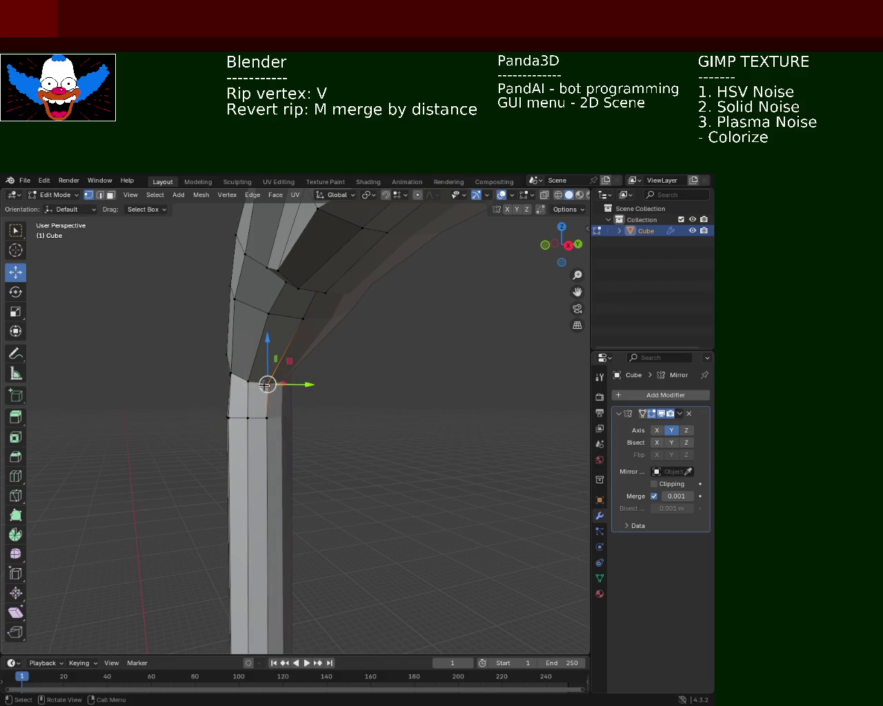
Step: Nudge the inner elbow vertex up along Z and along X, cancelling a final vertical move
left_click_drag(261, 356, 259, 353)
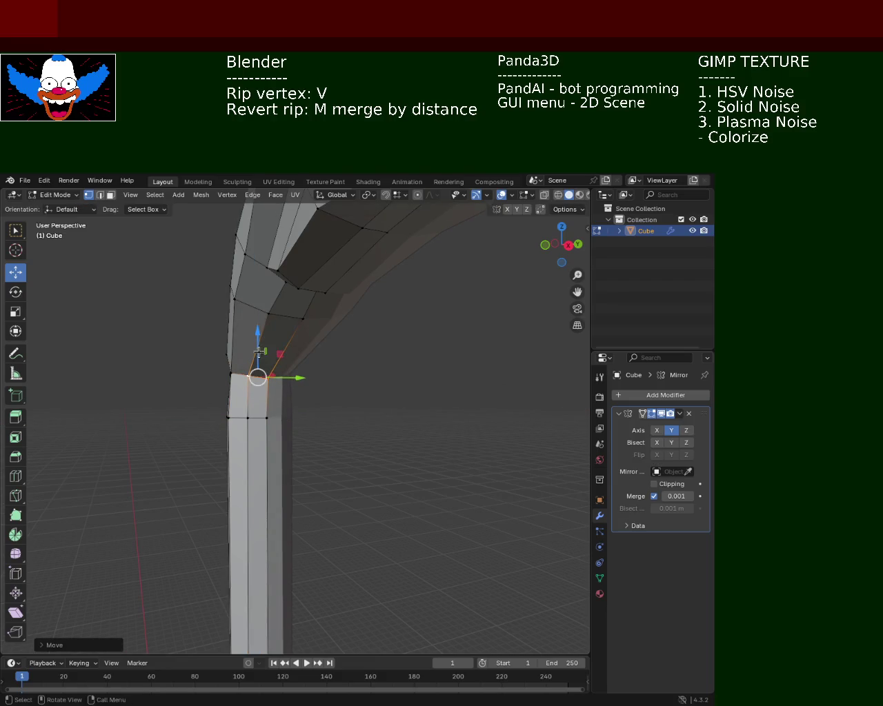
middle_click_drag(260, 353, 391, 428)
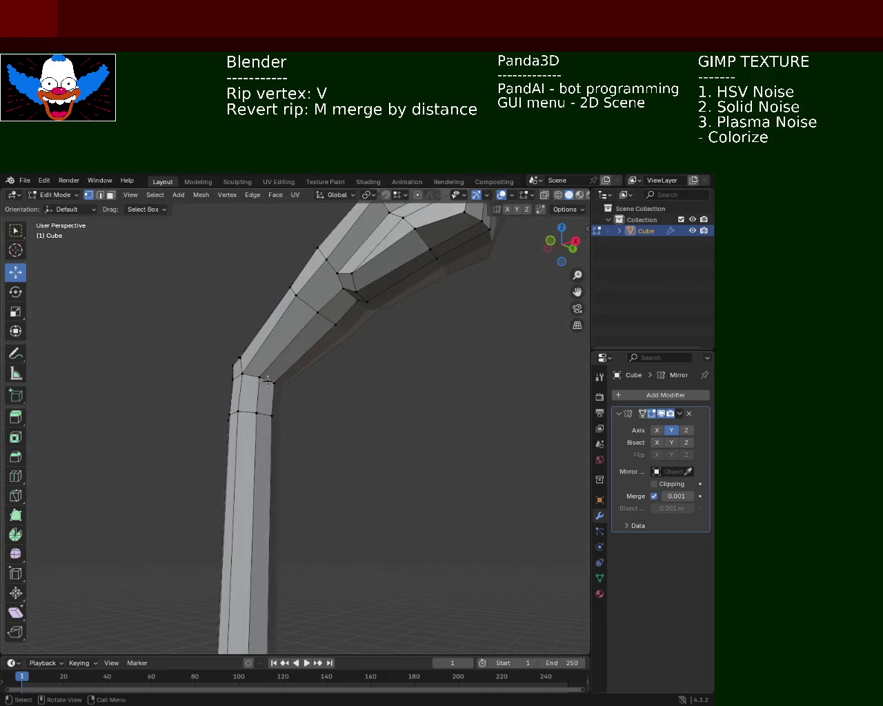
mouse_move(325, 402)
middle_mouse_down()
mouse_move(353, 420)
mouse_move(325, 394)
middle_mouse_up()
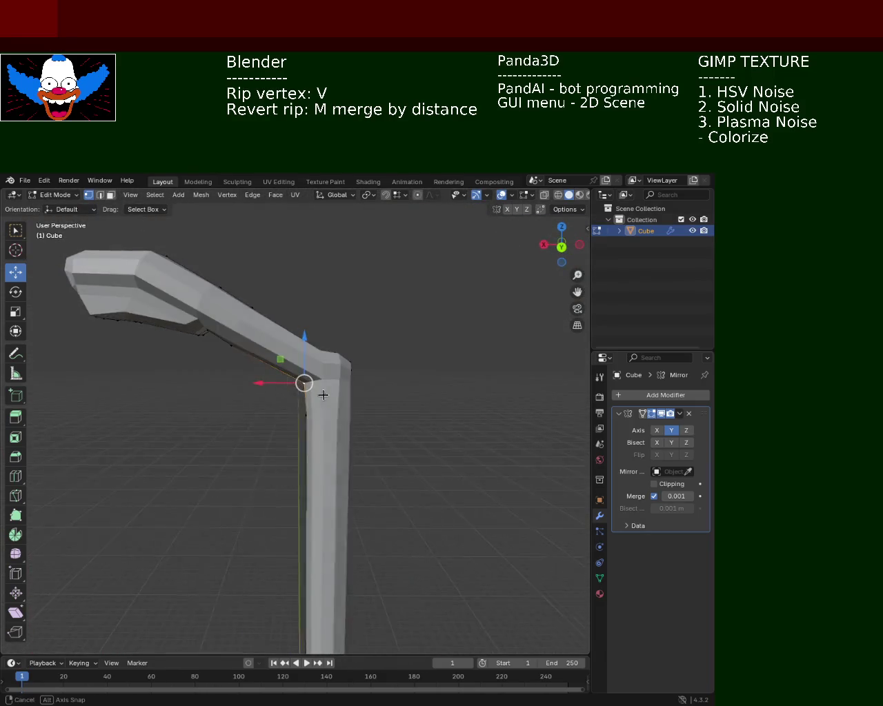
left_click_drag(267, 382, 281, 384)
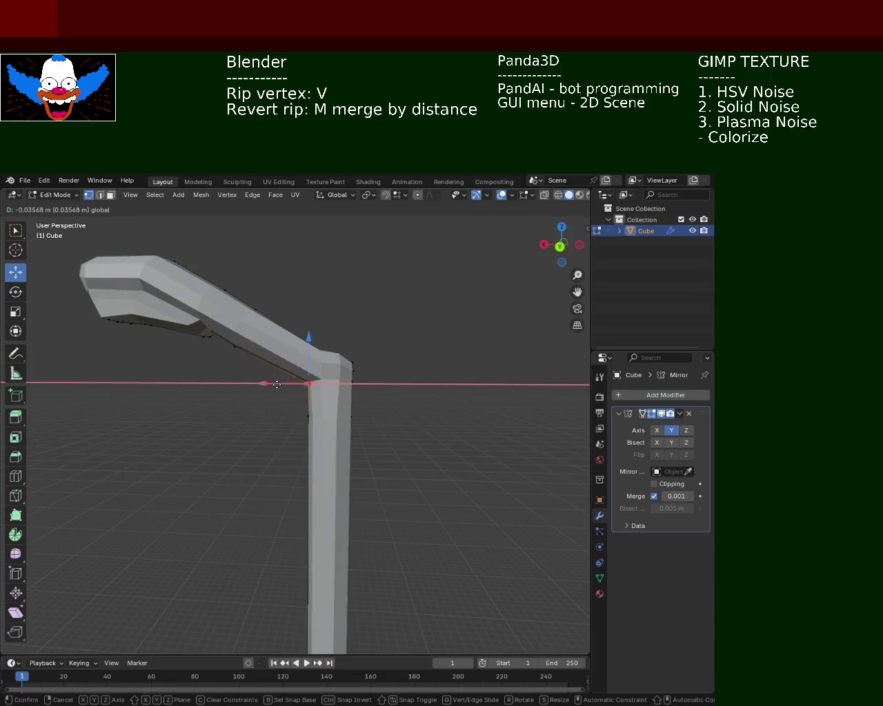
left_click(276, 383)
mouse_move(367, 379)
middle_mouse_down("ctrl")
mouse_move(359, 338)
mouse_move(223, 337)
middle_mouse_up("ctrl")
left_click_drag(246, 336, 246, 331)
right_click(246, 331)
mouse_move(296, 380)
middle_mouse_down()
mouse_move(321, 379)
mouse_move(302, 370)
middle_mouse_up()
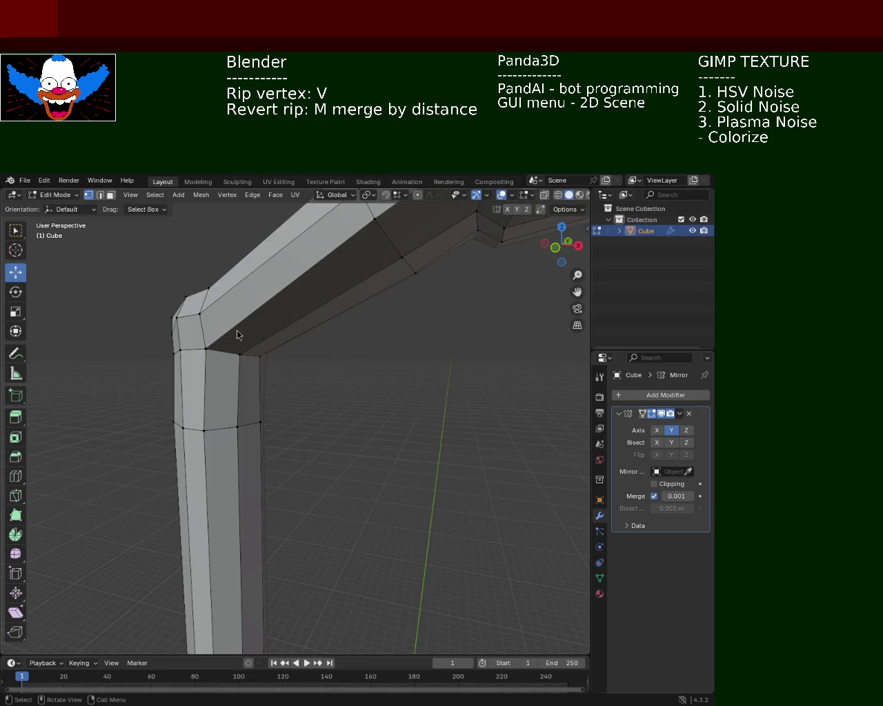
Step: Slide the bend-corner vertex along X and reposition it twice
mouse_move(317, 357)
middle_mouse_down()
mouse_move(259, 409)
mouse_move(287, 366)
mouse_move(295, 374)
mouse_move(240, 373)
mouse_move(286, 390)
mouse_move(237, 351)
mouse_move(211, 367)
mouse_move(251, 355)
middle_mouse_up()
left_click(245, 352)
left_click_drag(251, 355, 296, 411)
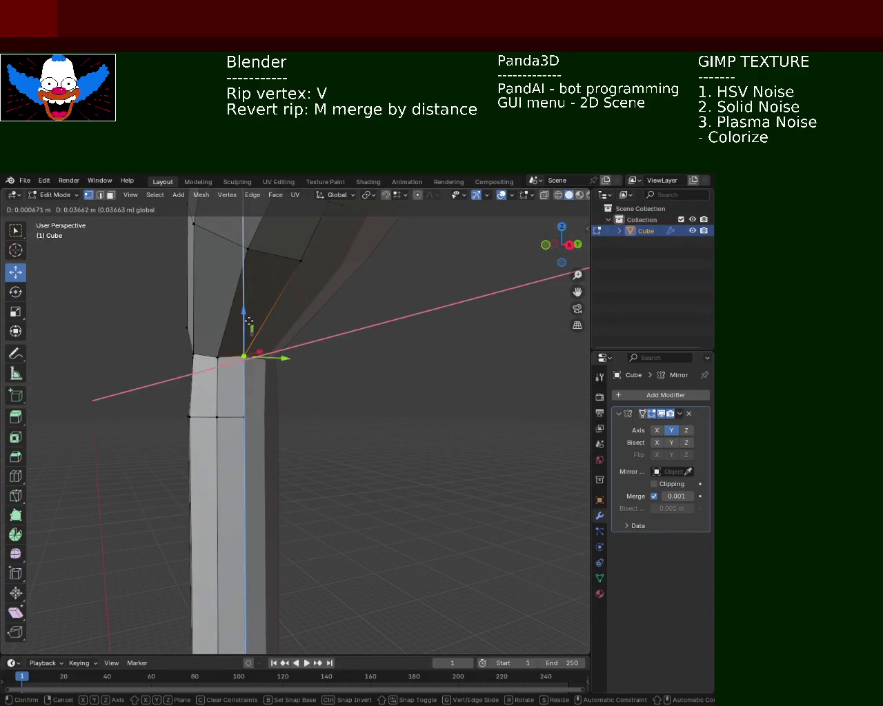
mouse_move(296, 411)
middle_mouse_down()
mouse_move(149, 445)
mouse_move(337, 451)
mouse_move(278, 420)
mouse_move(171, 438)
mouse_move(237, 351)
mouse_move(301, 437)
middle_mouse_up()
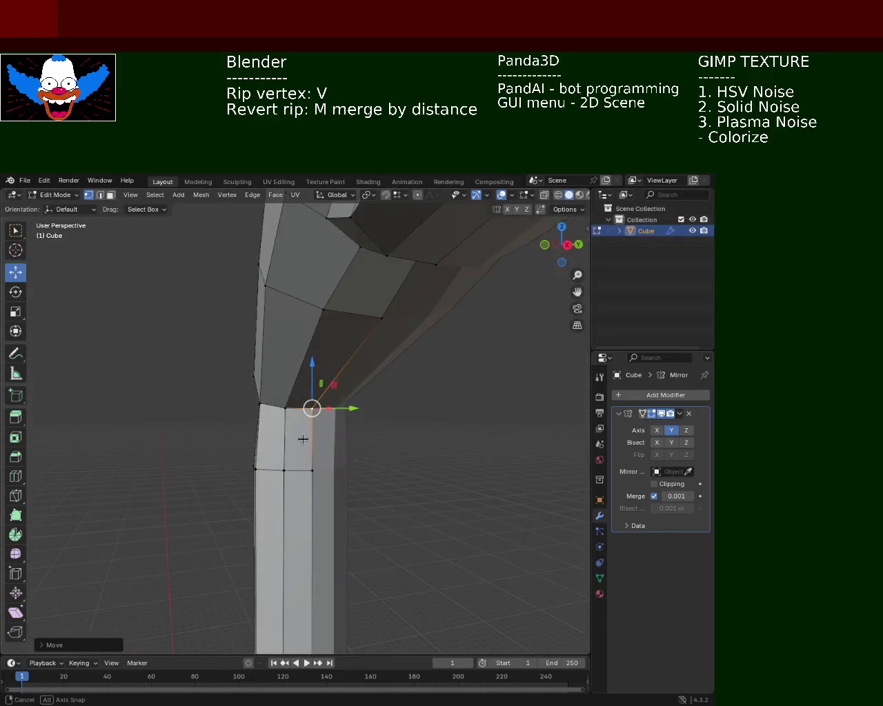
middle_click_drag(254, 463, 266, 483)
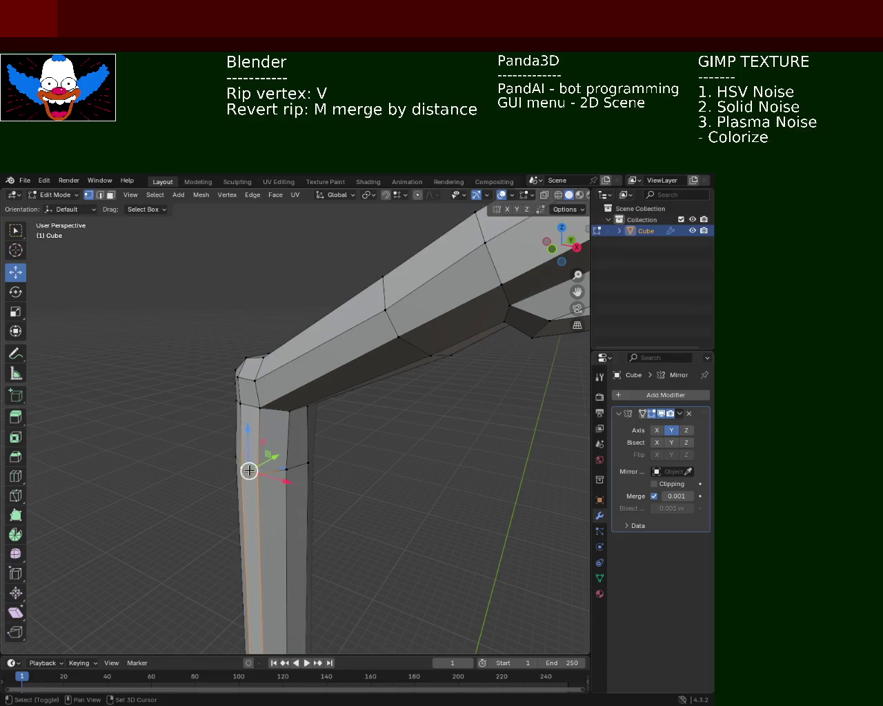
key("g")
left_click(279, 451)
key("g")
left_click(281, 450)
Step: Move two vertices on the upper shaft along the Y axis
middle_click_drag(281, 449, 241, 441)
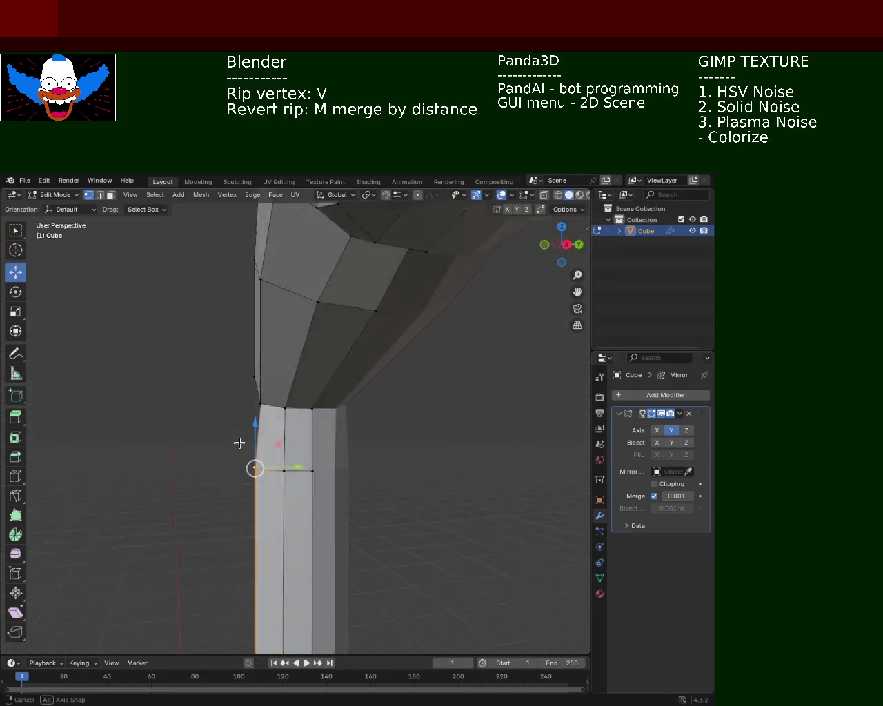
key("g")
key("y")
left_click(313, 464)
mouse_move(335, 437)
middle_mouse_down()
mouse_move(322, 460)
mouse_move(300, 465)
mouse_move(328, 447)
mouse_move(370, 399)
mouse_move(338, 460)
mouse_move(375, 475)
mouse_move(325, 453)
mouse_move(338, 459)
mouse_move(297, 411)
middle_mouse_up()
left_click(297, 411)
key("g")
key("y")
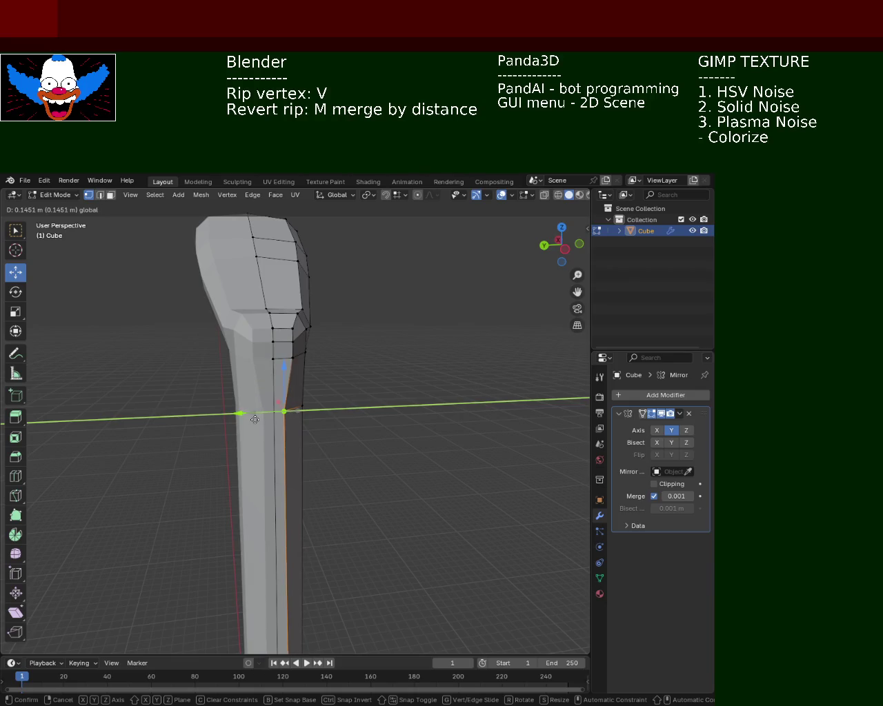
Step: Apply the shaft vertex move, deselect, and save the file as light_pole_1.blend
left_click(260, 418)
left_click(372, 435)
mouse_move(372, 435)
middle_mouse_down()
mouse_move(306, 430)
mouse_move(381, 361)
middle_mouse_up()
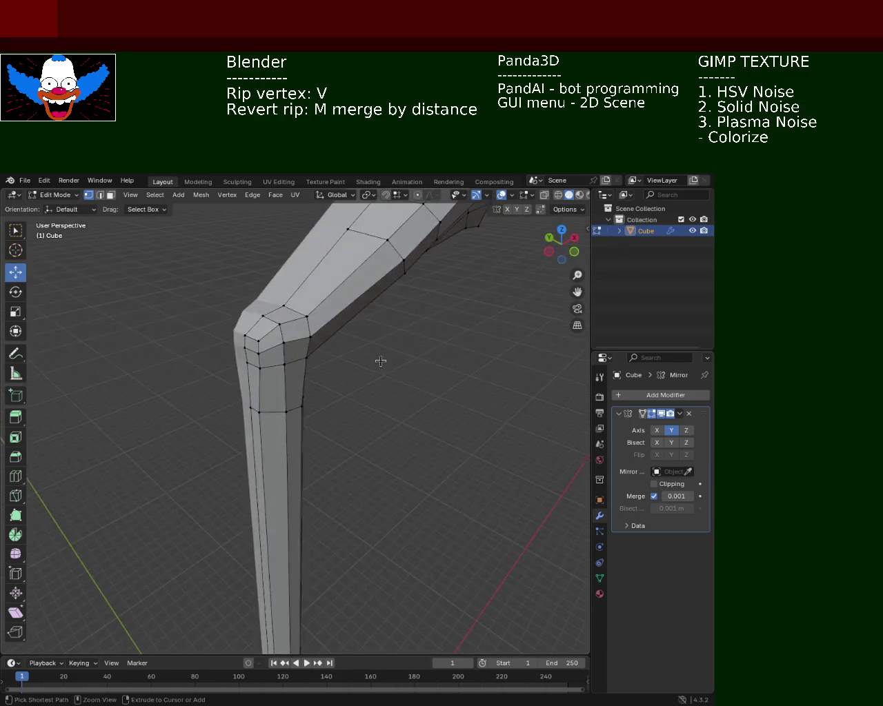
key("ctrl+s")
Step: Switch to see-through wireframe shading and box-select the top section of the vertical shaft
scroll(355, 375, "down", 5)
mouse_move(353, 417)
middle_mouse_down()
mouse_move(311, 364)
mouse_move(358, 469)
mouse_move(386, 386)
mouse_move(350, 364)
mouse_move(334, 336)
mouse_move(351, 365)
mouse_move(318, 333)
middle_mouse_up()
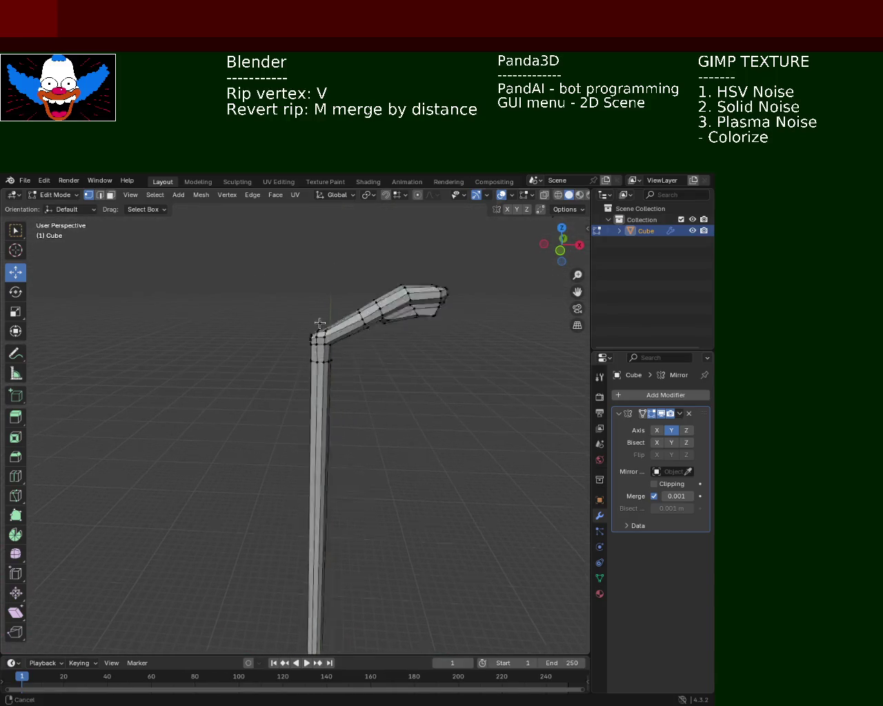
scroll(318, 333, "up", 5)
left_click(557, 195)
scroll(367, 399, "down", 2)
mouse_move(367, 399)
middle_mouse_down()
mouse_move(374, 363)
mouse_move(383, 386)
middle_mouse_up()
left_click_drag(385, 411, 272, 333)
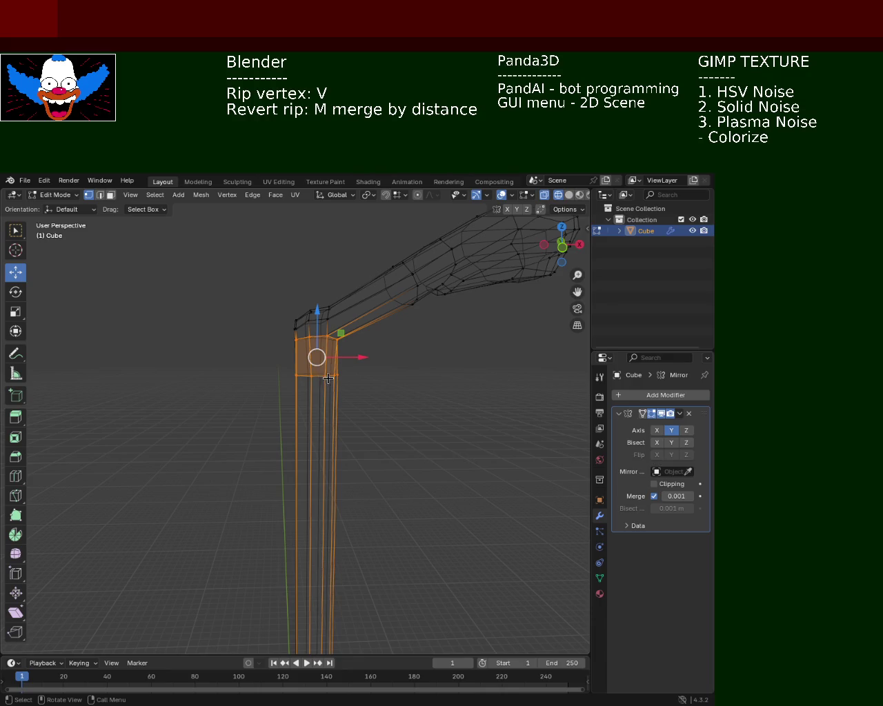
Step: Scale the selected shaft top section to about 0.77, restore solid shading, and deselect
key("s")
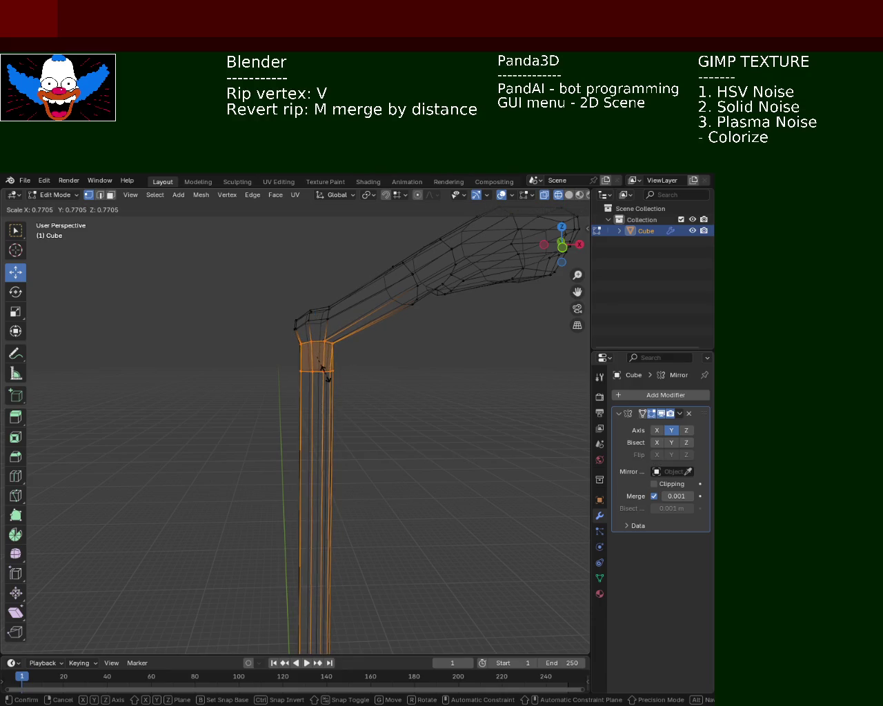
left_click(324, 376)
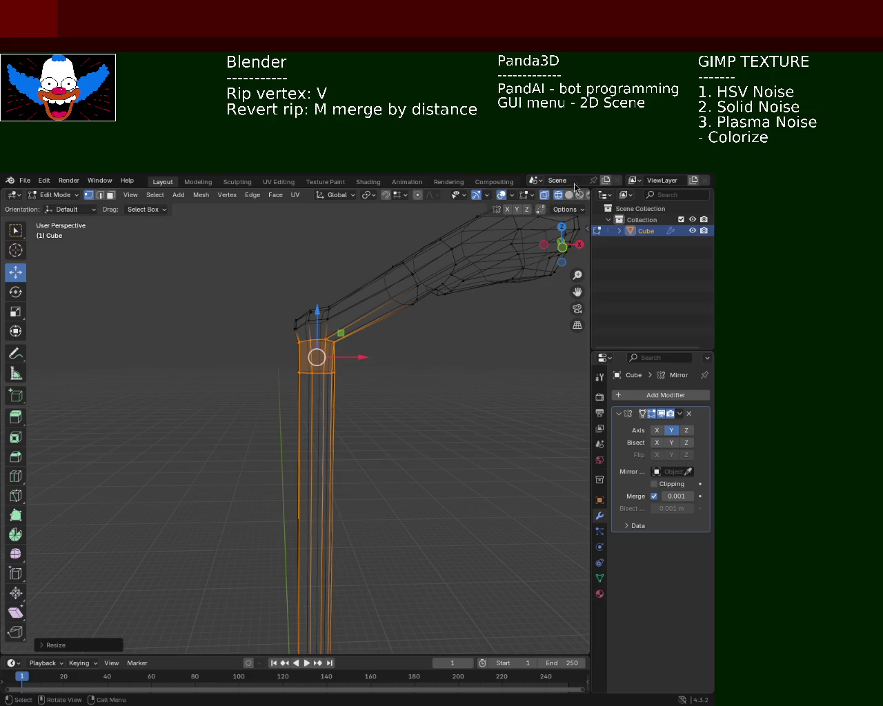
left_click(568, 195)
key("alt+a")
mouse_move(306, 381)
middle_mouse_down()
mouse_move(376, 424)
mouse_move(388, 402)
mouse_move(233, 384)
mouse_move(350, 394)
mouse_move(321, 463)
mouse_move(289, 487)
mouse_move(384, 492)
middle_mouse_up()
scroll(394, 354, "up", 3)
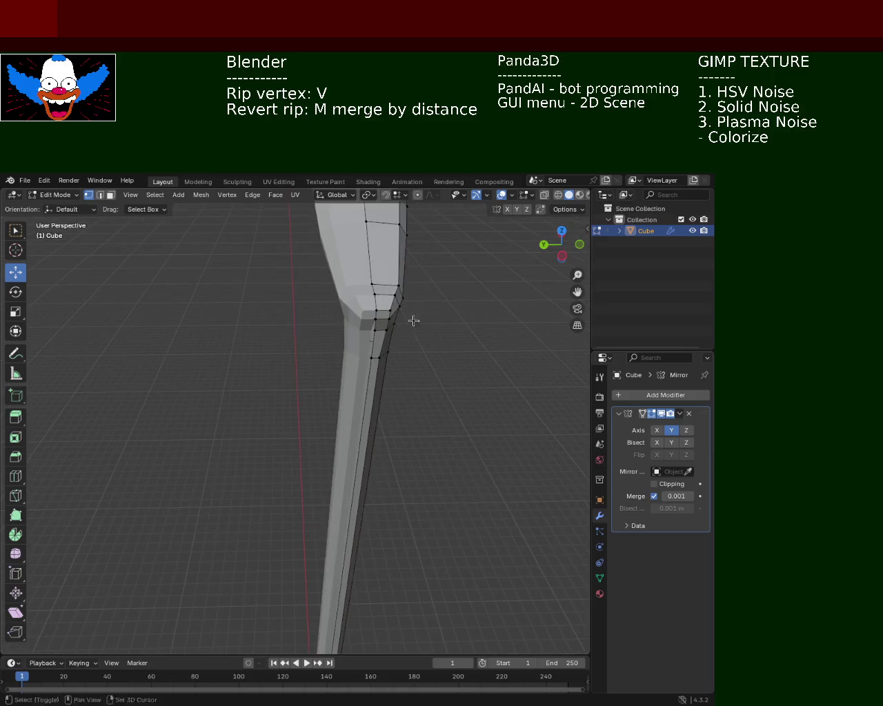
Step: Enable snapping and shift the vertex just below the hand-shaped top slightly left
middle_click_drag(410, 319, 365, 326)
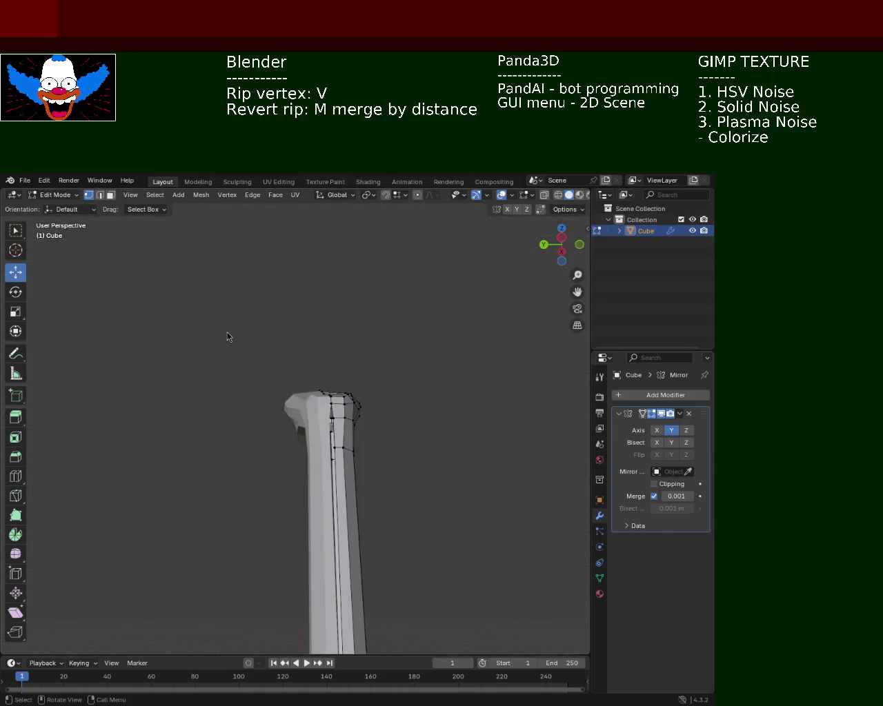
mouse_move(446, 384)
middle_mouse_down()
mouse_move(407, 358)
mouse_move(338, 337)
middle_mouse_up()
left_click(322, 373)
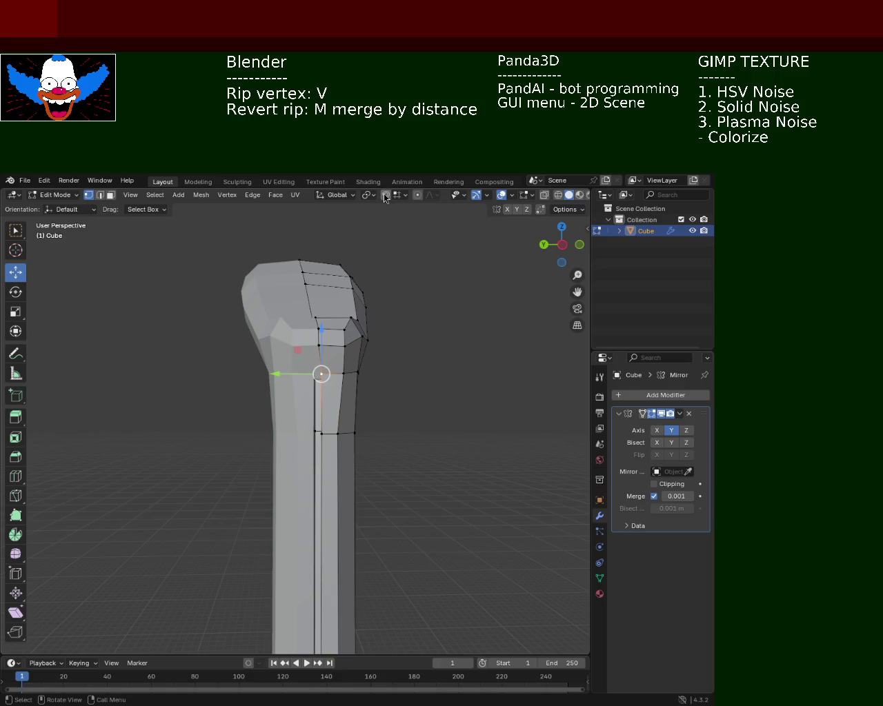
left_click(385, 195)
left_click(405, 196)
left_click_drag(304, 371, 290, 376)
Step: Nudge the lower seam vertex, then select the column's centre and top vertices
left_click(324, 430)
left_click_drag(323, 431, 327, 473)
mouse_move(327, 473)
middle_mouse_down()
mouse_move(247, 475)
mouse_move(246, 467)
middle_mouse_up()
left_click(272, 449)
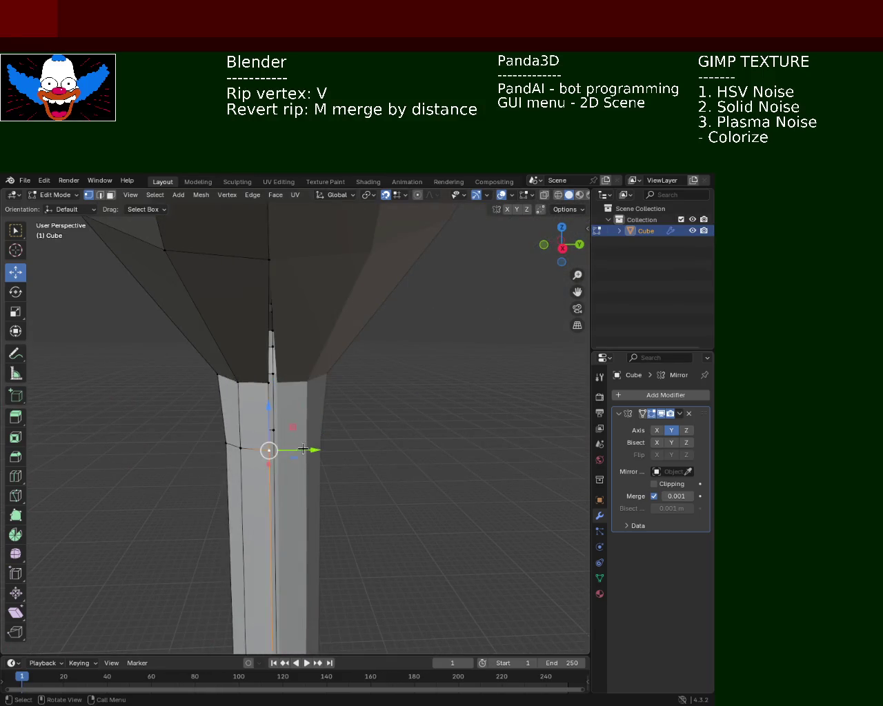
left_click(272, 379)
mouse_move(272, 379)
middle_mouse_down()
mouse_move(418, 354)
mouse_move(325, 445)
mouse_move(380, 451)
mouse_move(393, 393)
mouse_move(377, 356)
mouse_move(300, 404)
middle_mouse_up()
scroll(319, 398, "up", 3)
Step: With snapping off, slide the neck's edge vertex slightly left along Y
left_click(286, 435)
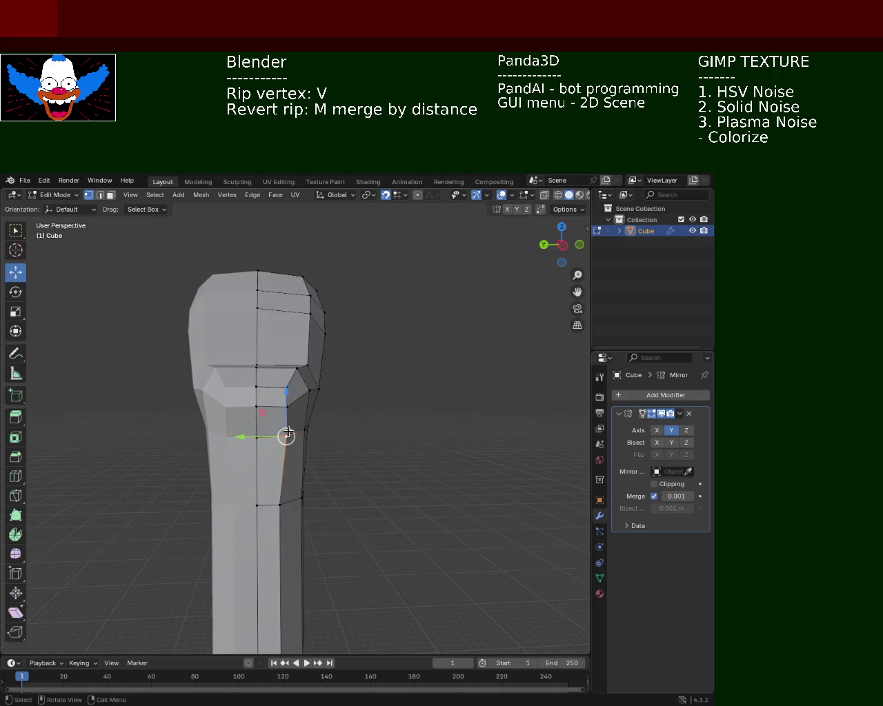
left_click_drag(285, 436, 256, 436)
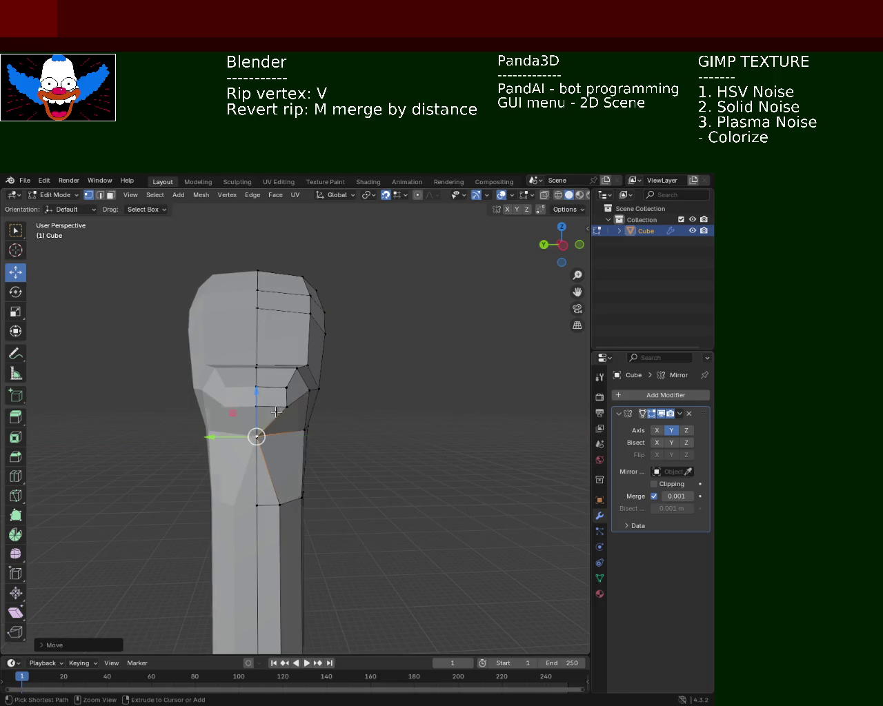
key("ctrl+z")
left_click(385, 195)
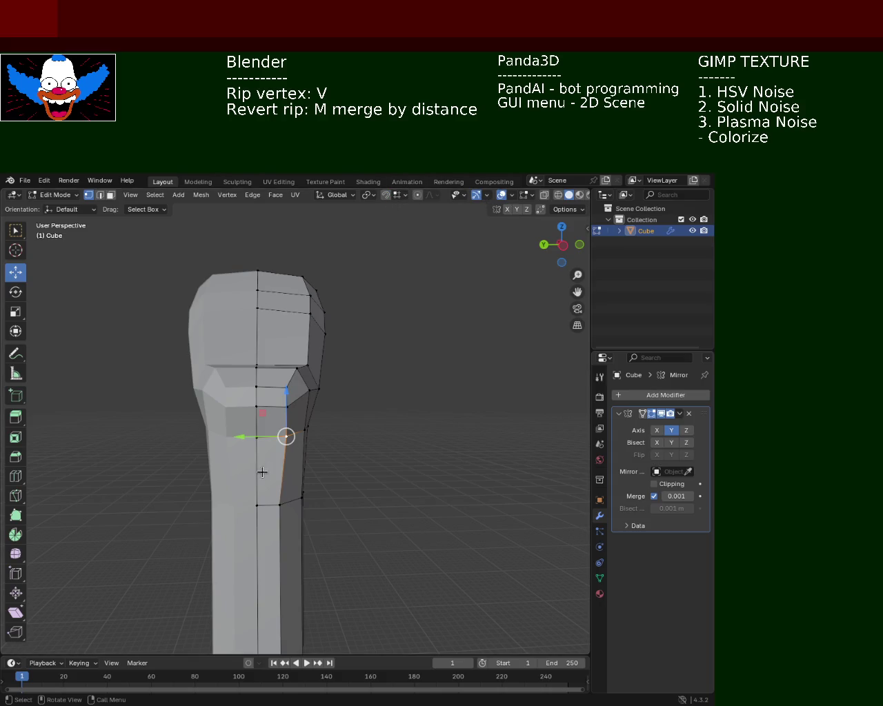
left_click_drag(264, 439, 258, 439)
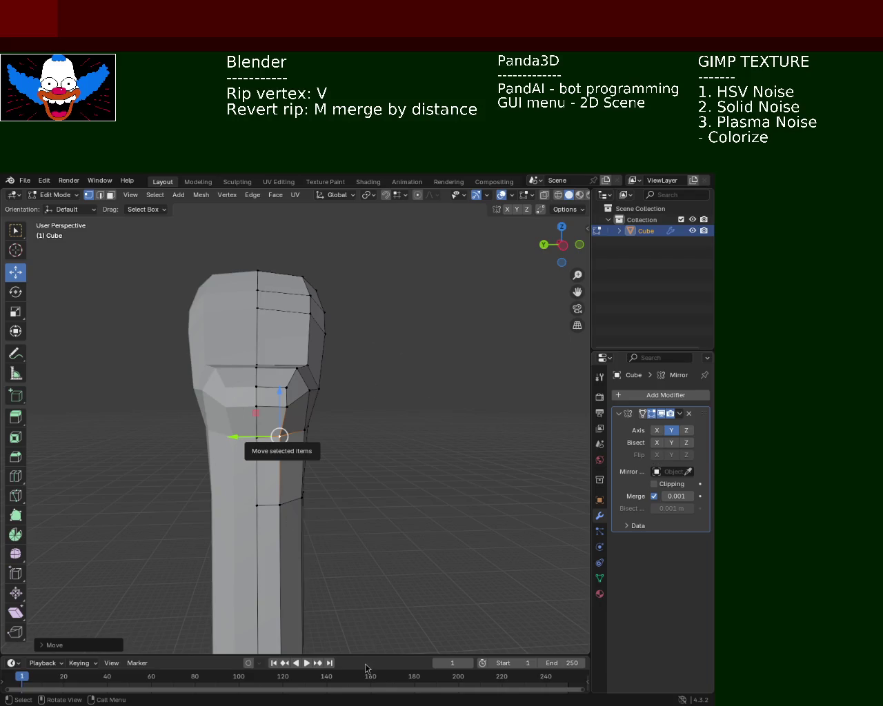
Step: Orbit around the pole's top to inspect the inner corner of the elbow
mouse_move(356, 418)
middle_mouse_down()
mouse_move(200, 409)
mouse_move(273, 423)
middle_mouse_up()
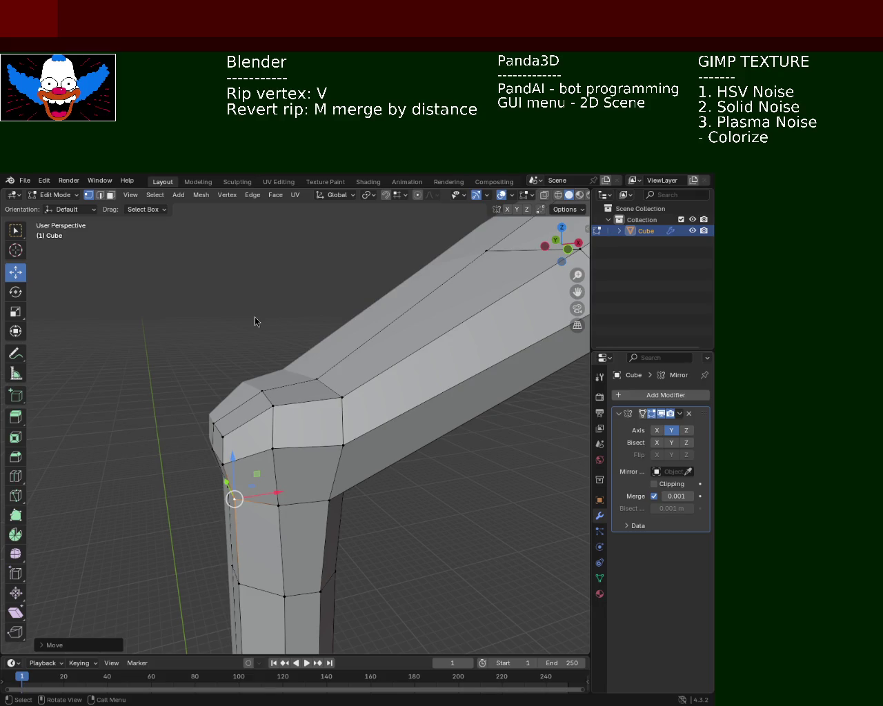
mouse_move(309, 383)
middle_mouse_down("ctrl")
mouse_move(307, 300)
mouse_move(310, 398)
mouse_move(447, 329)
mouse_move(355, 332)
middle_mouse_up("ctrl")
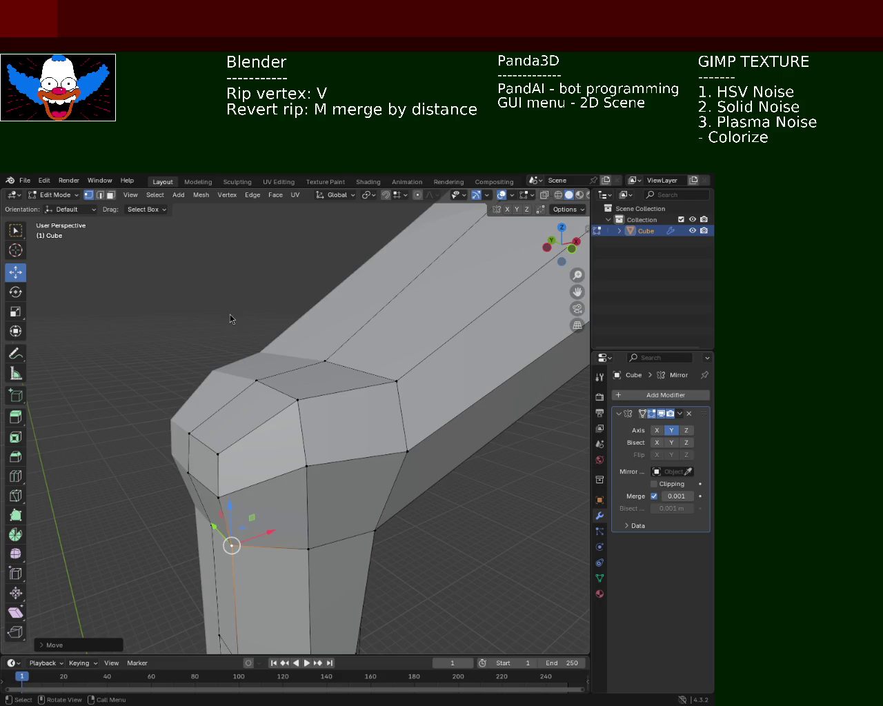
left_click_drag(233, 350, 283, 403)
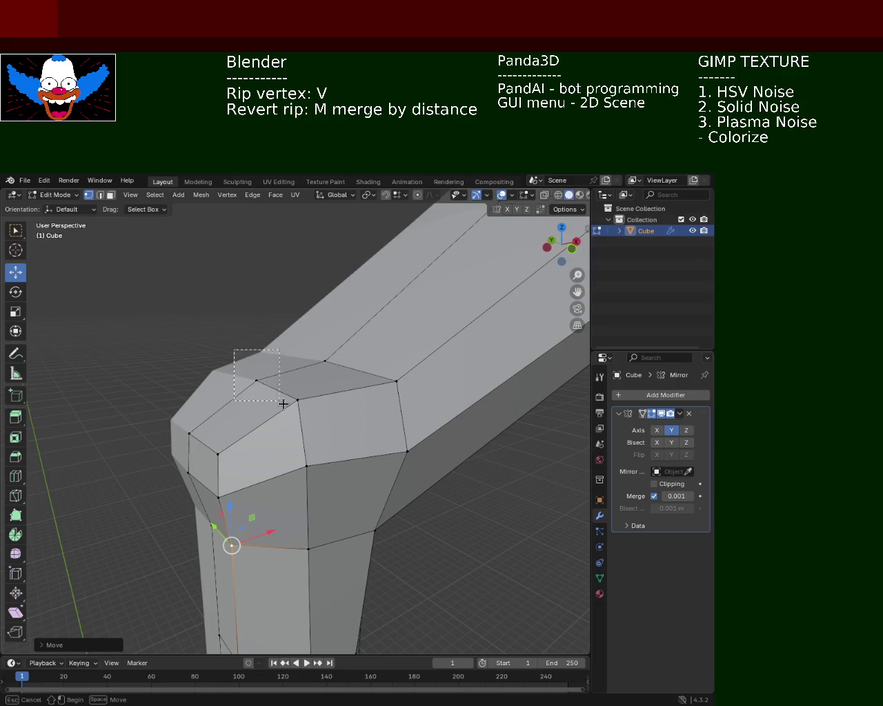
Step: Lower the top elbow vertex about 0.0135 m along Z, then view the arm from the side
left_click_drag(252, 327, 257, 338)
mouse_move(262, 345)
middle_mouse_down()
mouse_move(389, 445)
mouse_move(229, 303)
middle_mouse_up()
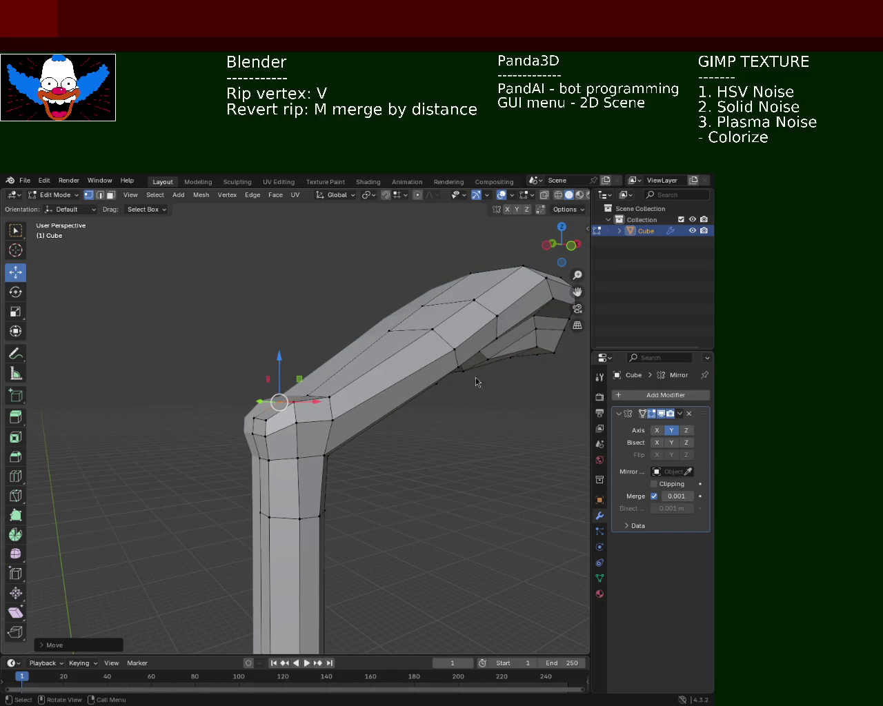
Step: Raise the vertex on top of the elbow, where the column meets the arm, along Z
mouse_move(476, 432)
middle_mouse_down()
mouse_move(383, 445)
mouse_move(430, 443)
mouse_move(351, 353)
mouse_move(296, 389)
mouse_move(344, 374)
mouse_move(299, 375)
mouse_move(306, 387)
middle_mouse_up()
left_click(324, 409, "shift")
left_click_drag(318, 353, 314, 363)
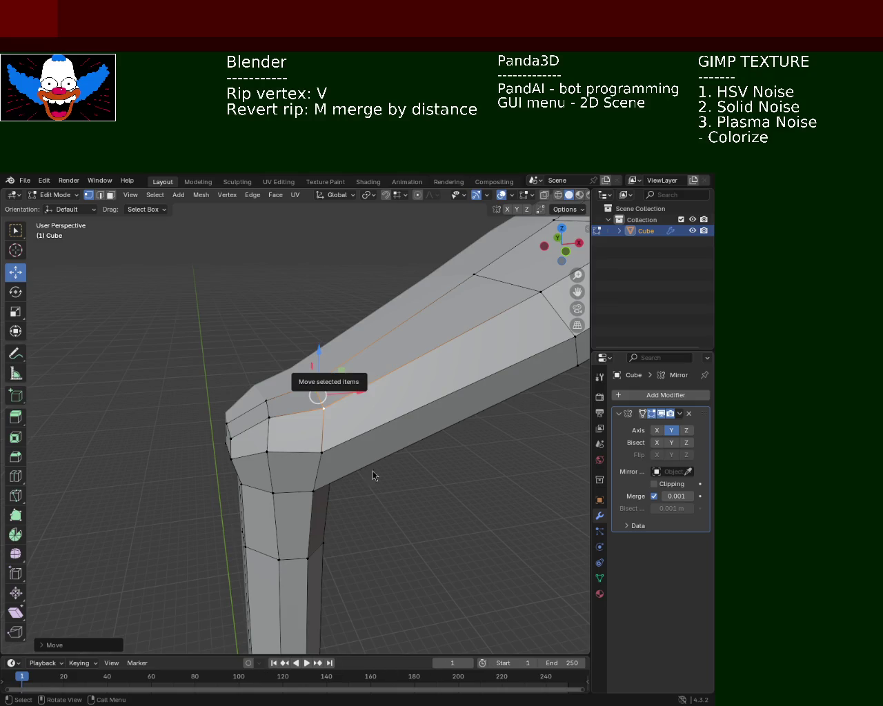
Step: Shift the column-arm joint vertex along Y, then move it along Z
mouse_move(409, 410)
middle_mouse_down()
mouse_move(328, 387)
mouse_move(379, 425)
mouse_move(344, 511)
middle_mouse_up()
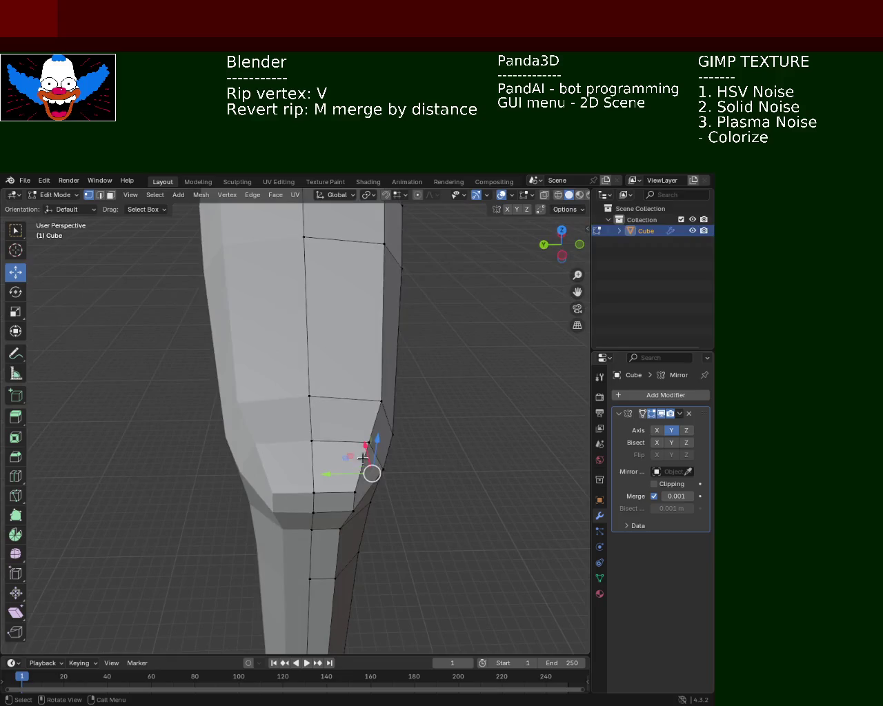
key("g")
key("y")
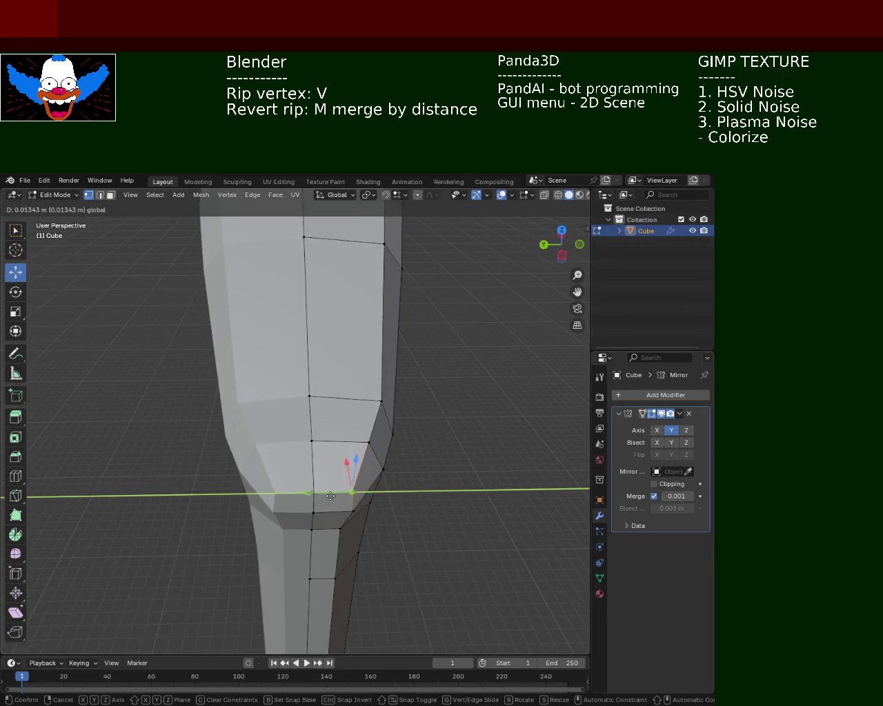
left_click(349, 510)
middle_click_drag(348, 510, 333, 391)
key("g")
key("z")
left_click(345, 392)
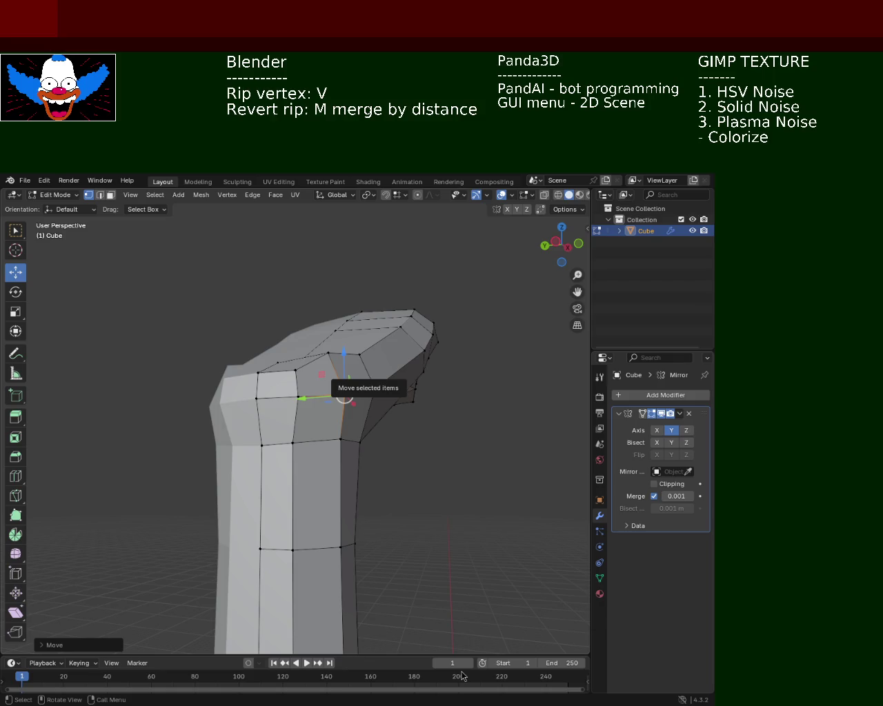
Step: Nudge the selected bend vertices slightly along Z
mouse_move(441, 317)
middle_mouse_down()
mouse_move(371, 434)
mouse_move(252, 453)
mouse_move(345, 428)
mouse_move(390, 427)
mouse_move(336, 431)
mouse_move(309, 386)
mouse_move(310, 362)
middle_mouse_up()
left_click_drag(309, 324, 310, 325)
mouse_move(310, 324)
middle_mouse_down()
mouse_move(287, 398)
mouse_move(266, 370)
mouse_move(173, 412)
mouse_move(317, 444)
mouse_move(392, 471)
mouse_move(315, 404)
mouse_move(313, 444)
middle_mouse_up()
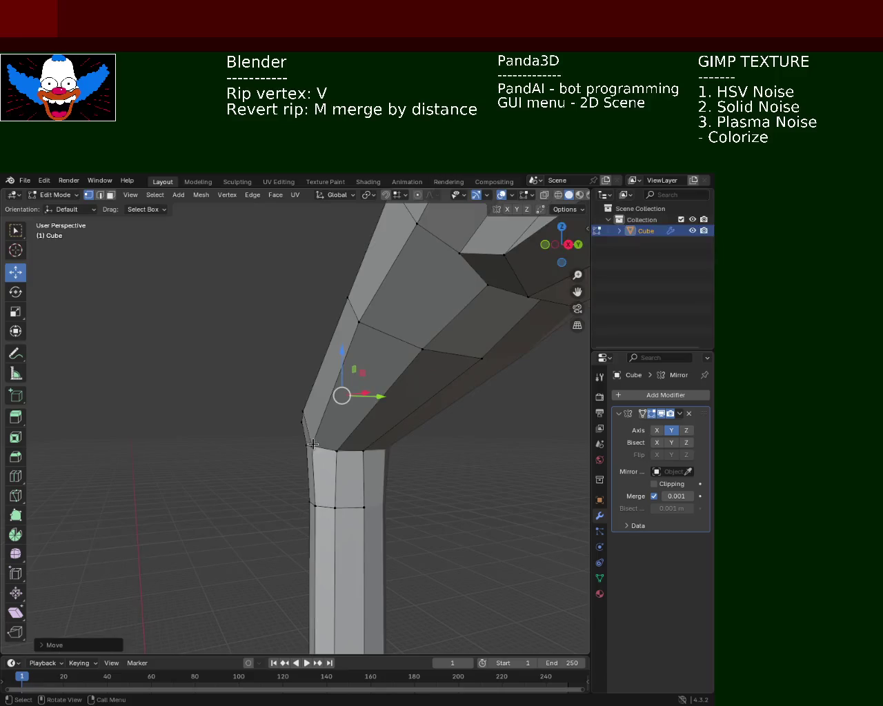
Step: Rip an elbow vertex with V and slide it along Y
left_click(312, 444)
key("v")
key("y")
left_click(355, 449)
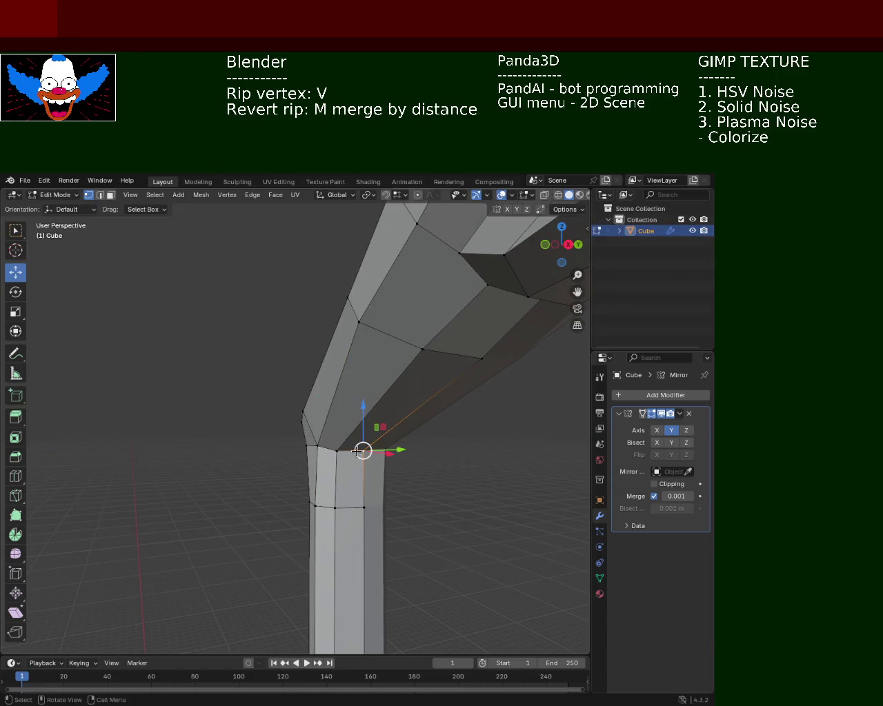
key("g")
key("y")
left_click(358, 451)
Step: Adjust the height of an arm vertex and a bend vertex along Z
mouse_move(358, 451)
middle_mouse_down()
mouse_move(364, 433)
mouse_move(315, 443)
mouse_move(363, 460)
mouse_move(274, 341)
mouse_move(271, 395)
mouse_move(325, 432)
mouse_move(268, 418)
mouse_move(352, 446)
mouse_move(346, 432)
mouse_move(425, 423)
mouse_move(292, 445)
mouse_move(310, 421)
mouse_move(352, 428)
middle_mouse_up()
left_click(375, 420)
mouse_move(366, 391)
left_mouse_down()
mouse_move(369, 383)
mouse_move(365, 415)
left_mouse_up()
mouse_move(365, 416)
middle_mouse_down()
mouse_move(402, 459)
mouse_move(282, 463)
mouse_move(346, 455)
middle_mouse_up()
left_click(346, 456)
left_click(289, 426)
left_click(291, 447)
key("g")
key("z")
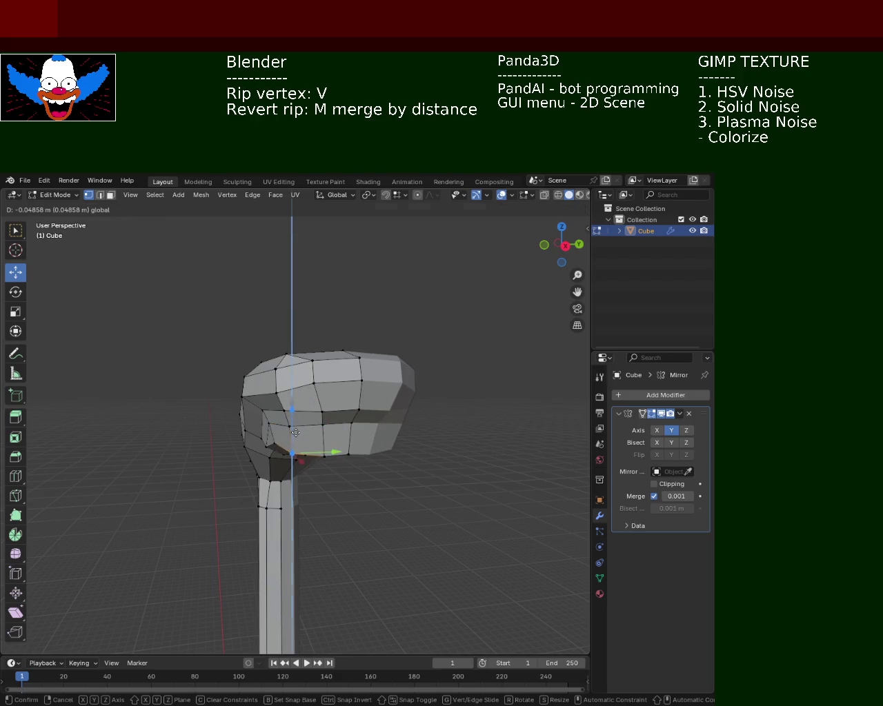
left_click(296, 441)
Step: Move a neck vertex along Z and raise the arm's underside vertices slightly
mouse_move(324, 455)
middle_mouse_down()
mouse_move(407, 435)
mouse_move(351, 441)
mouse_move(303, 485)
middle_mouse_up()
left_click(335, 447)
left_click(312, 441)
key("g")
key("z")
left_click(317, 427)
left_click(351, 441)
left_click(379, 429)
left_click(360, 431)
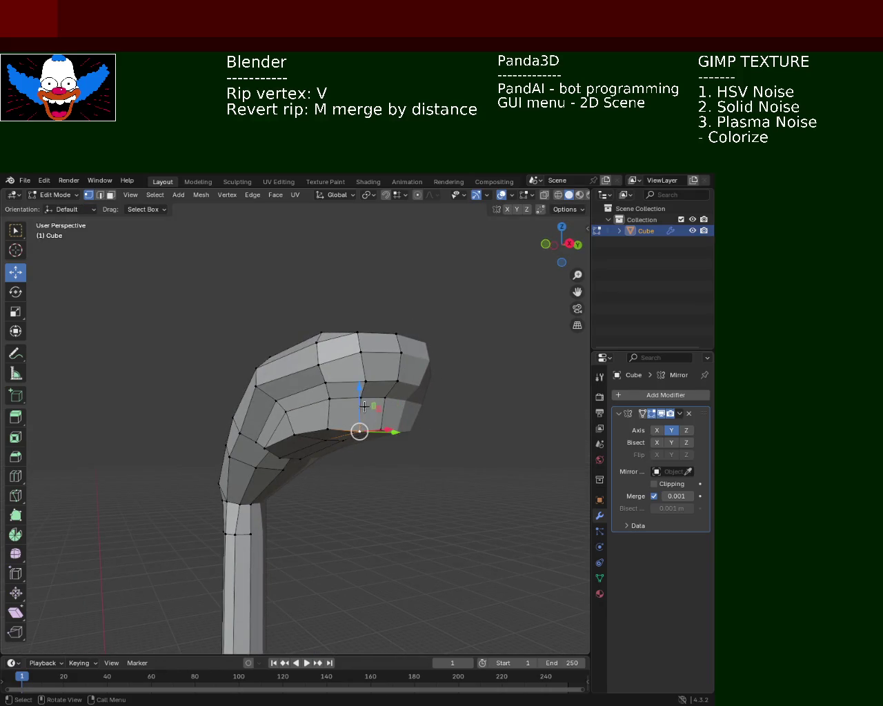
left_click_drag(364, 405, 365, 400)
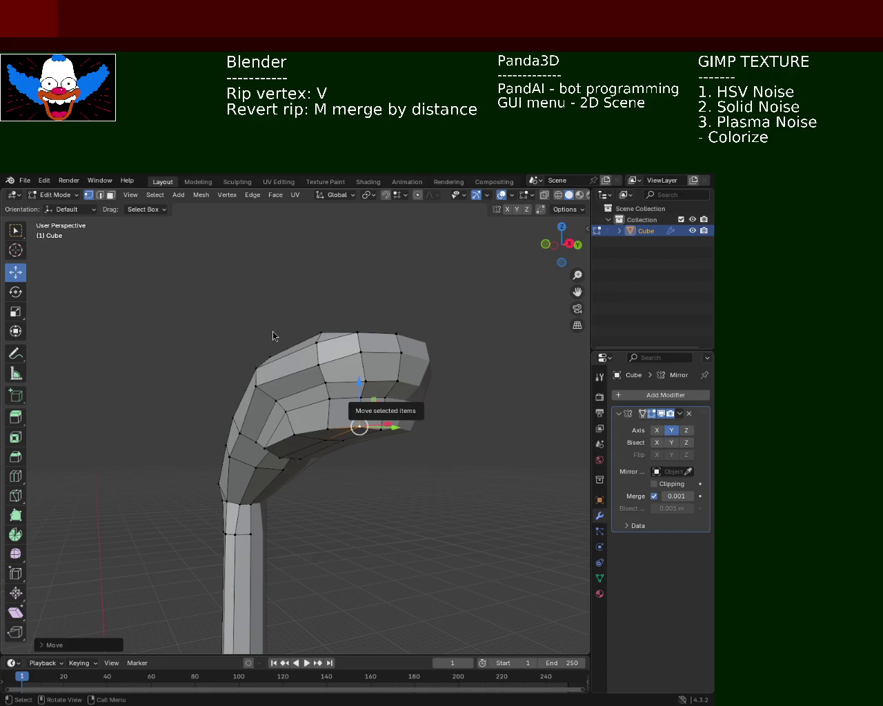
Step: Move the selected lamp-head vertex vertically along Z
mouse_move(435, 476)
middle_mouse_down()
mouse_move(364, 459)
mouse_move(343, 473)
middle_mouse_up()
key("g")
key("z")
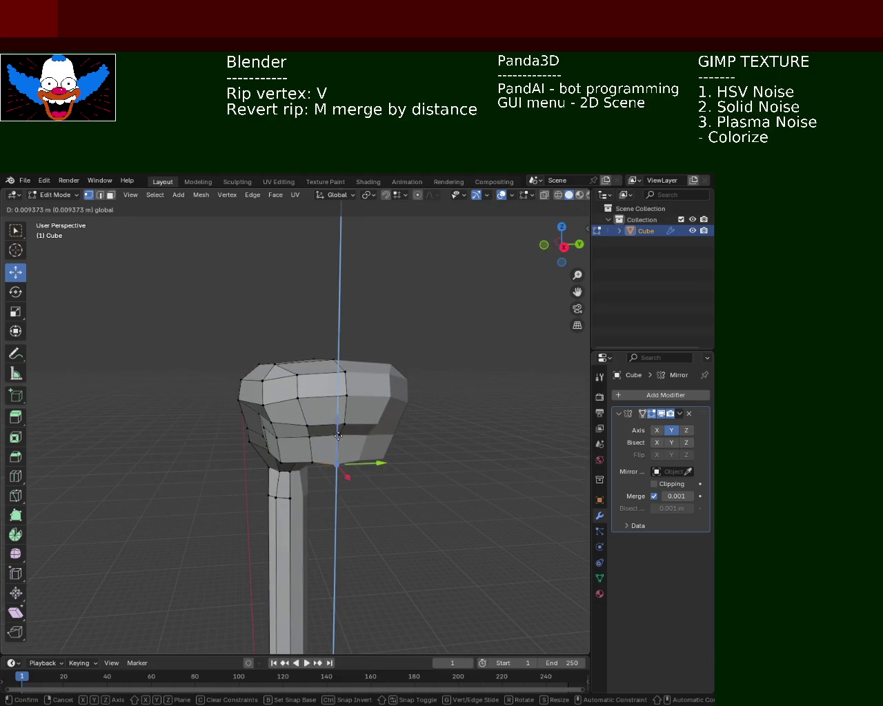
left_click(338, 436)
Step: Slide a vertex near the lamp head's end along X
mouse_move(338, 442)
middle_mouse_down()
mouse_move(426, 437)
mouse_move(494, 344)
mouse_move(315, 377)
middle_mouse_up()
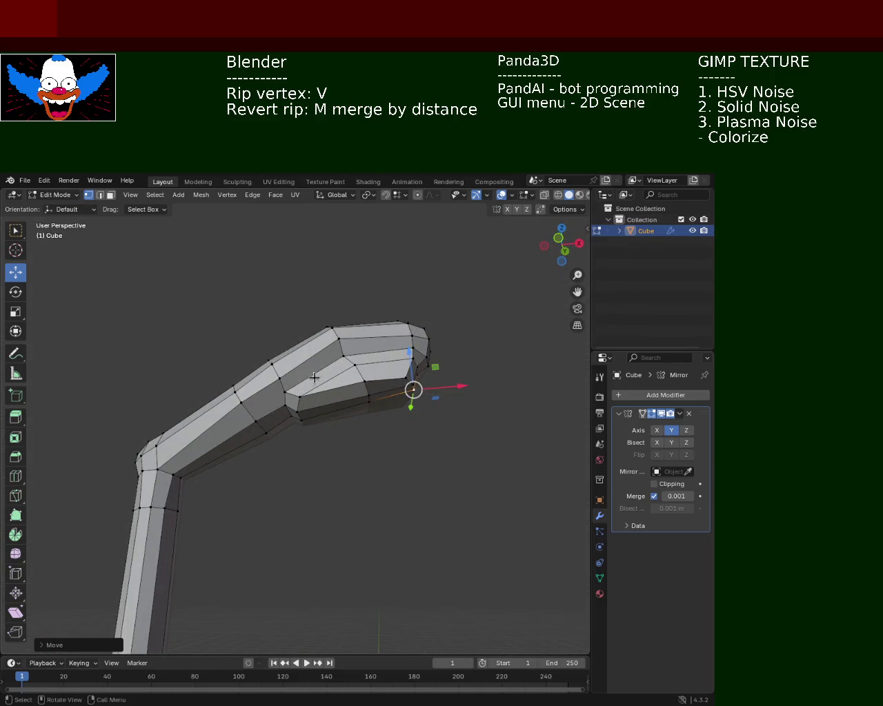
scroll(328, 321, "up", 3)
middle_click_drag(328, 320, 317, 339)
left_click(262, 313)
middle_click_drag(263, 313, 315, 281)
left_click_drag(319, 281, 324, 280)
mouse_move(324, 281)
middle_mouse_down()
mouse_move(490, 302)
mouse_move(376, 354)
mouse_move(412, 315)
mouse_move(356, 359)
middle_mouse_up()
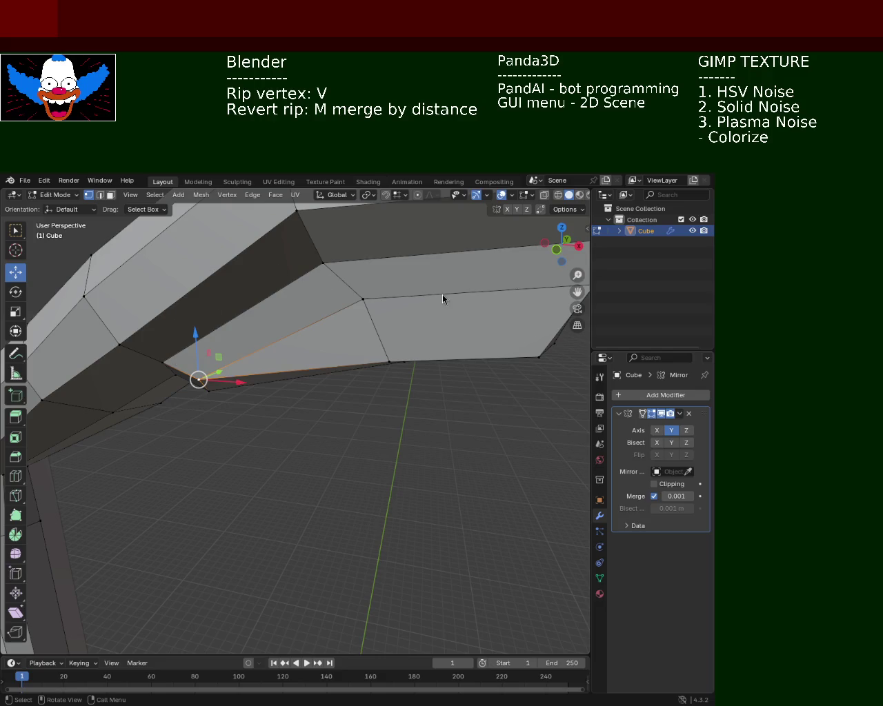
Step: Shift that head vertex further along X and lower it along Z
mouse_move(339, 352)
middle_mouse_down()
mouse_move(324, 312)
mouse_move(449, 350)
mouse_move(278, 372)
mouse_move(339, 406)
middle_mouse_up()
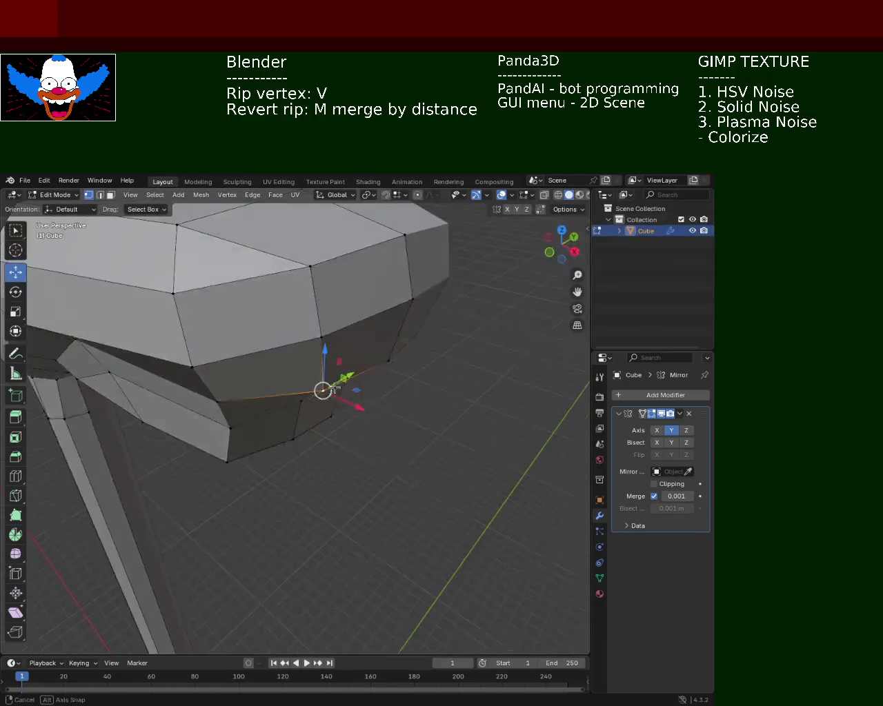
left_click_drag(339, 406, 353, 410)
middle_click_drag(353, 409, 202, 299)
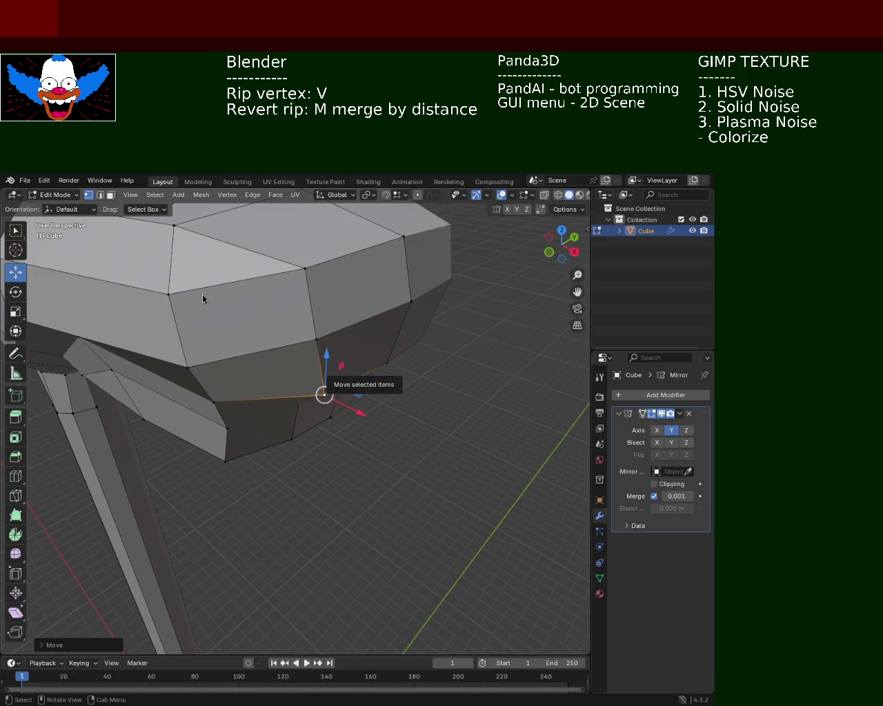
left_click_drag(359, 412, 345, 413)
middle_click_drag(344, 412, 326, 265)
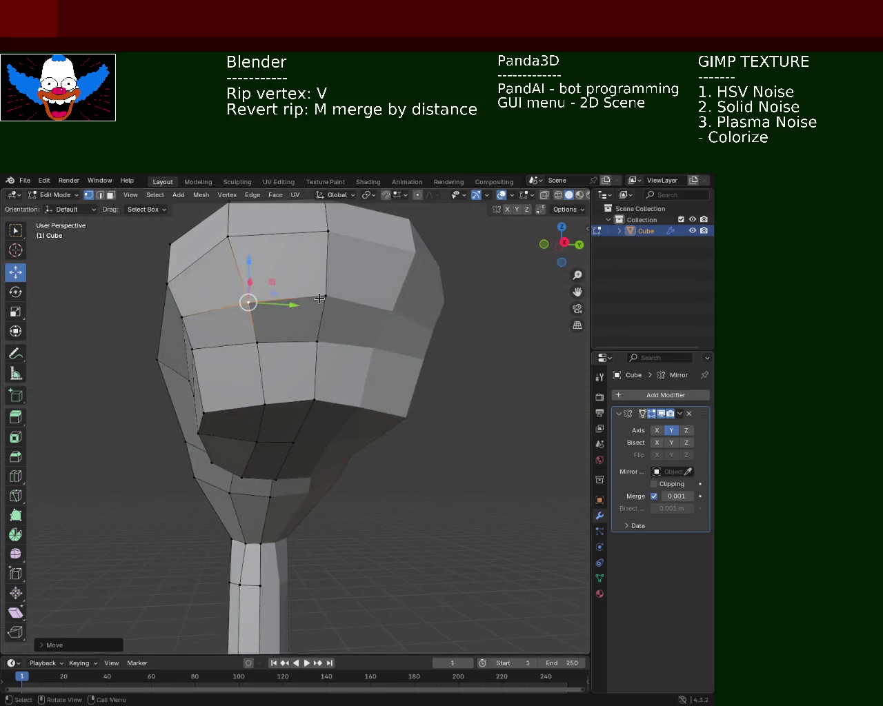
left_click_drag(326, 266, 328, 275)
left_click(328, 275)
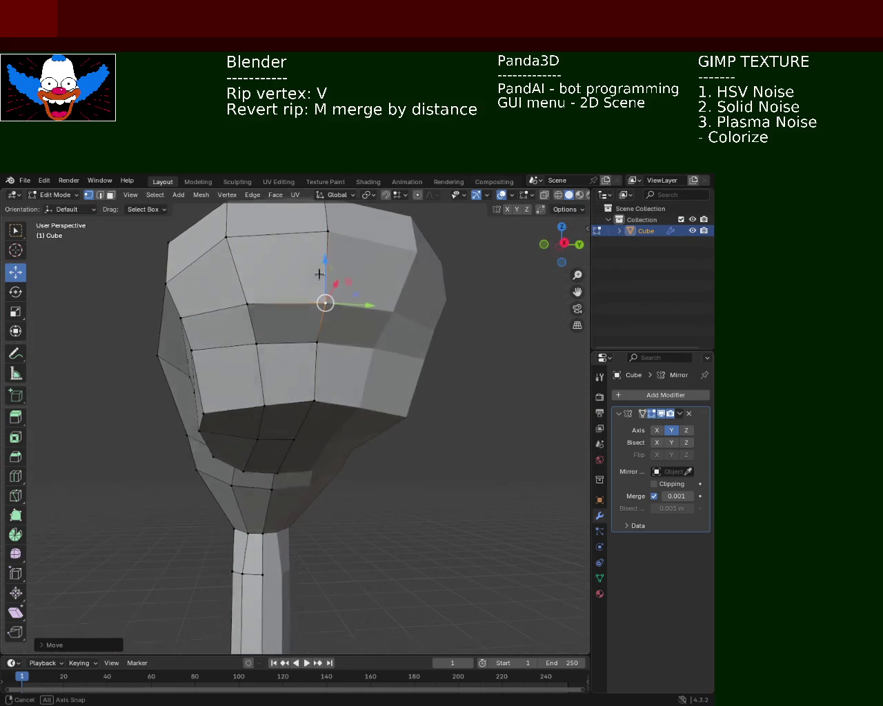
Step: Move another head vertex along Y to taper the head
middle_click_drag(328, 276, 256, 308)
left_click(237, 280)
key("g")
key("y")
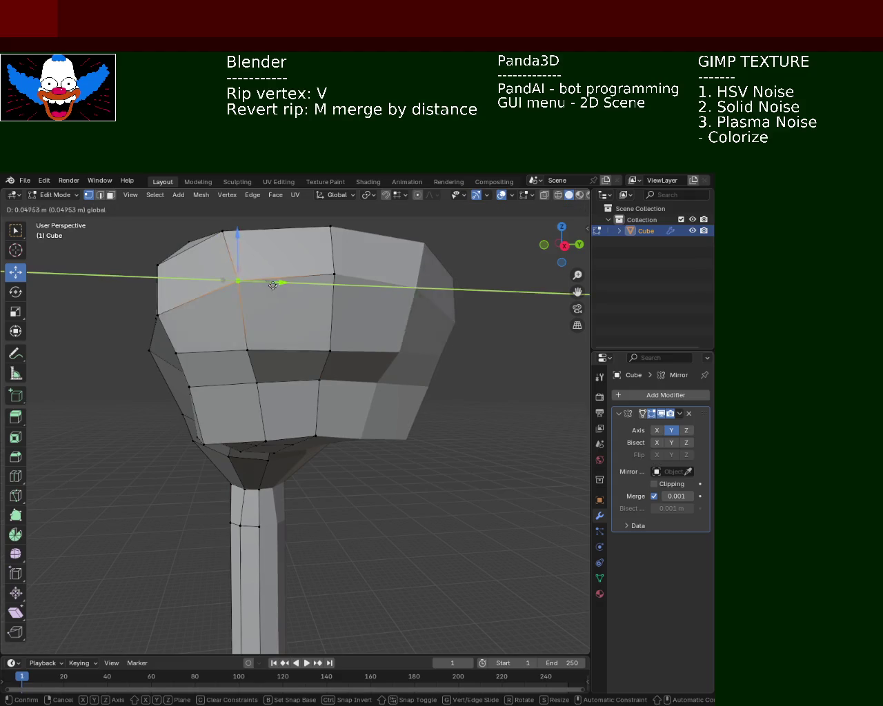
left_click(295, 283)
middle_click_drag(295, 283, 358, 370)
scroll(357, 370, "up", 3)
left_click(431, 359)
Step: Move a further head vertex along Y and then along Z
mouse_move(432, 359)
middle_mouse_down()
mouse_move(382, 388)
mouse_move(241, 368)
mouse_move(297, 352)
middle_mouse_up()
left_click(242, 368)
key("g")
key("y")
left_click(351, 426)
scroll(351, 426, "up", 2)
mouse_move(351, 426)
middle_mouse_down()
mouse_move(388, 347)
mouse_move(351, 420)
mouse_move(226, 371)
mouse_move(244, 337)
mouse_move(314, 388)
mouse_move(272, 331)
mouse_move(260, 354)
mouse_move(296, 301)
mouse_move(269, 332)
mouse_move(273, 345)
middle_mouse_up()
key("g")
key("z")
left_click(320, 378)
Step: Raise another head vertex along Z and start raising a vertex atop the arm's bend
left_click(280, 337)
key("g")
key("z")
left_click(283, 304)
scroll(302, 305, "down", 3)
left_click(269, 342)
key("g")
key("z")
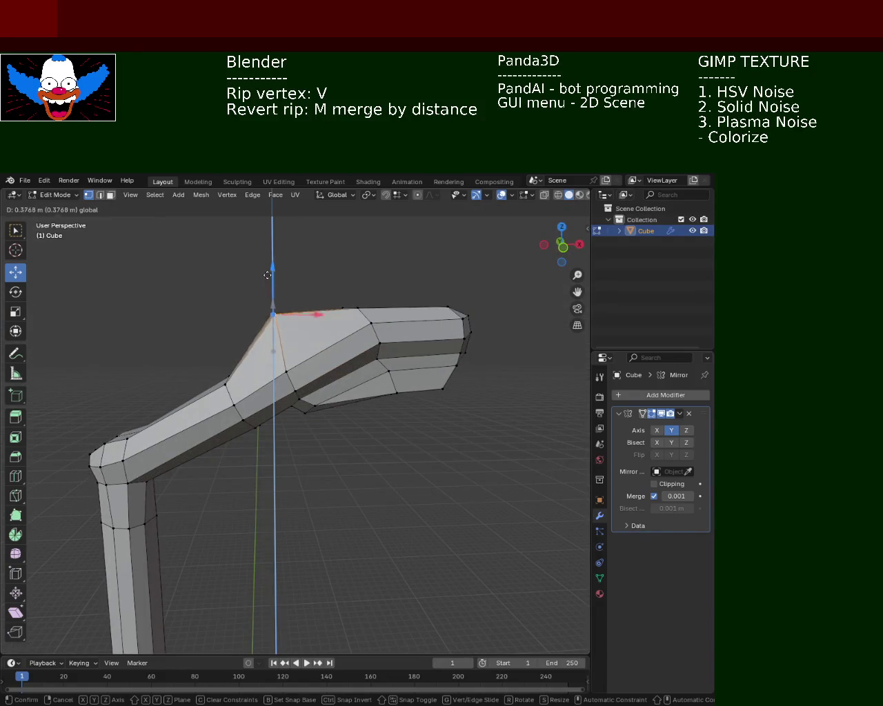
Step: Confirm the raised arm-bend vertex and zoom out to view the whole post
left_click(268, 297)
scroll(272, 335, "down", 5)
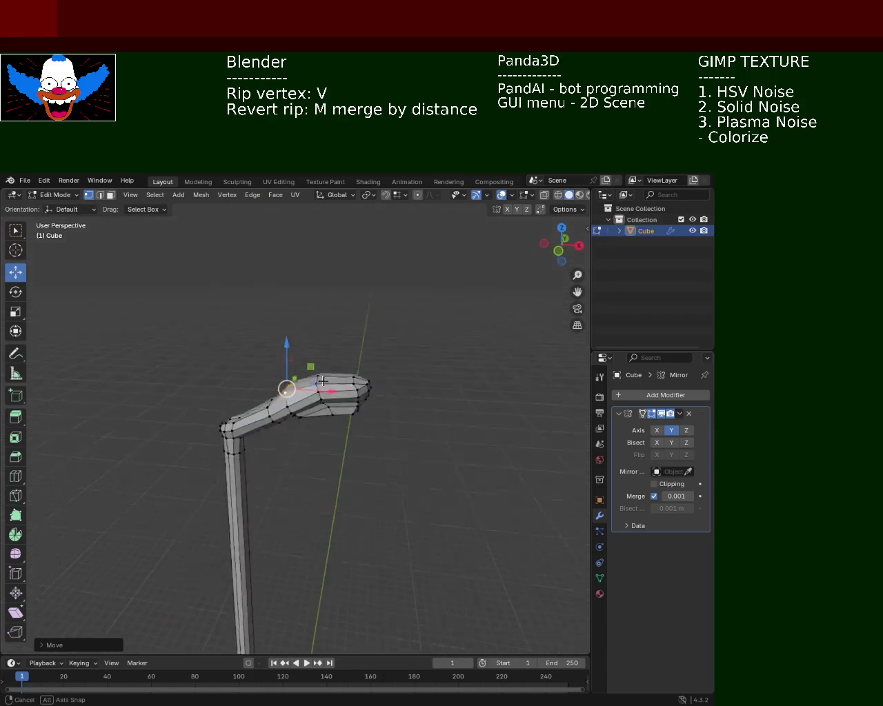
middle_click_drag(306, 375, 340, 349)
scroll(338, 441, "down", 3)
mouse_move(339, 446)
middle_mouse_down()
mouse_move(326, 397)
mouse_move(317, 442)
middle_mouse_up()
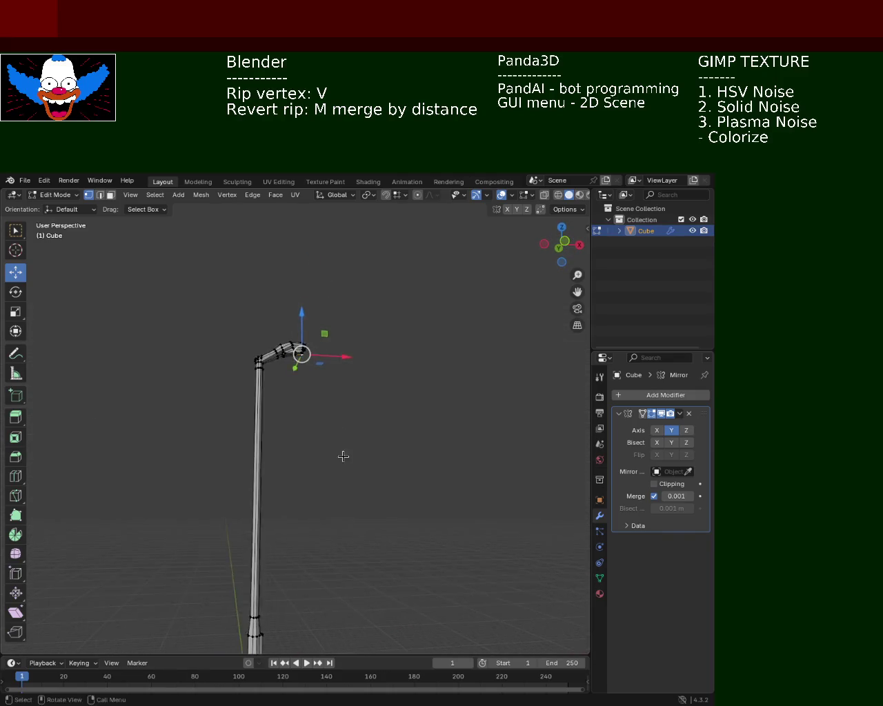
mouse_move(318, 442)
middle_mouse_down()
mouse_move(322, 416)
mouse_move(303, 393)
mouse_move(320, 387)
mouse_move(269, 339)
mouse_move(168, 346)
mouse_move(365, 358)
mouse_move(306, 371)
mouse_move(329, 338)
mouse_move(285, 400)
middle_mouse_up()
scroll(330, 338, "up", 4)
Step: Box-select arm vertices and move two of them along Z with the gizmo
mouse_move(225, 342)
left_mouse_down()
mouse_move(260, 384)
mouse_move(249, 348)
left_mouse_up()
left_click_drag(297, 313, 328, 353)
left_click_drag(316, 298, 317, 315)
left_click(359, 408)
scroll(360, 427, "down", 3)
scroll(335, 433, "down", 2)
mouse_move(335, 433)
middle_mouse_down()
mouse_move(347, 380)
mouse_move(361, 463)
mouse_move(315, 431)
mouse_move(314, 450)
middle_mouse_up()
scroll(314, 450, "up", 3)
mouse_move(315, 319)
middle_mouse_down()
mouse_move(309, 374)
mouse_move(352, 465)
mouse_move(393, 449)
mouse_move(349, 457)
mouse_move(335, 448)
mouse_move(256, 448)
mouse_move(275, 447)
mouse_move(262, 353)
mouse_move(274, 388)
mouse_move(325, 426)
mouse_move(205, 375)
middle_mouse_up()
scroll(309, 374, "up", 2)
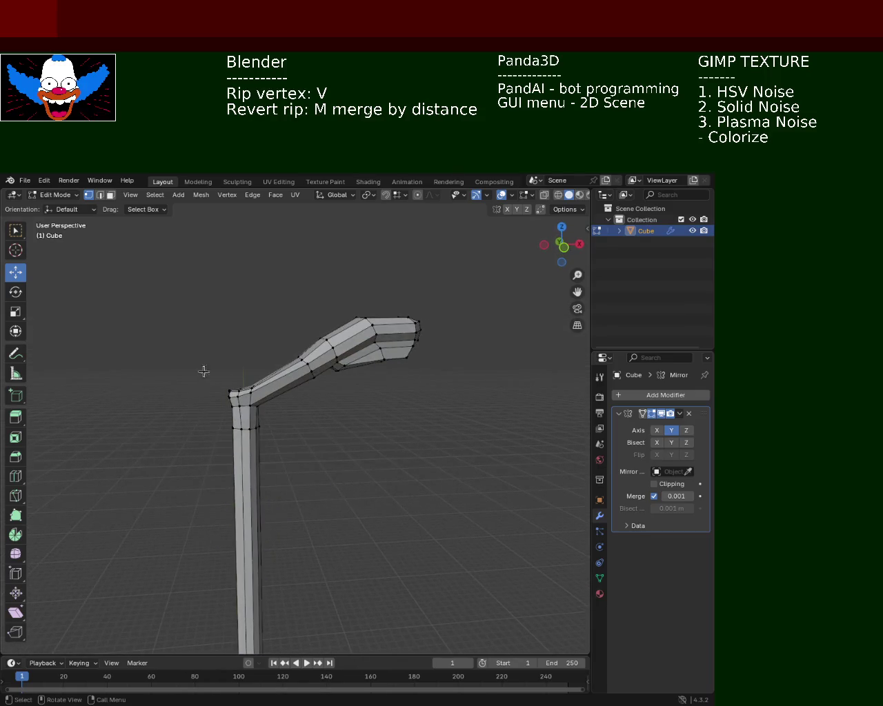
Step: Dissolve the unwanted joint vertices using X-ray, then return to solid shading
left_click(557, 197)
mouse_move(201, 345)
left_mouse_down()
mouse_move(249, 403)
mouse_move(239, 400)
left_mouse_up()
key("x")
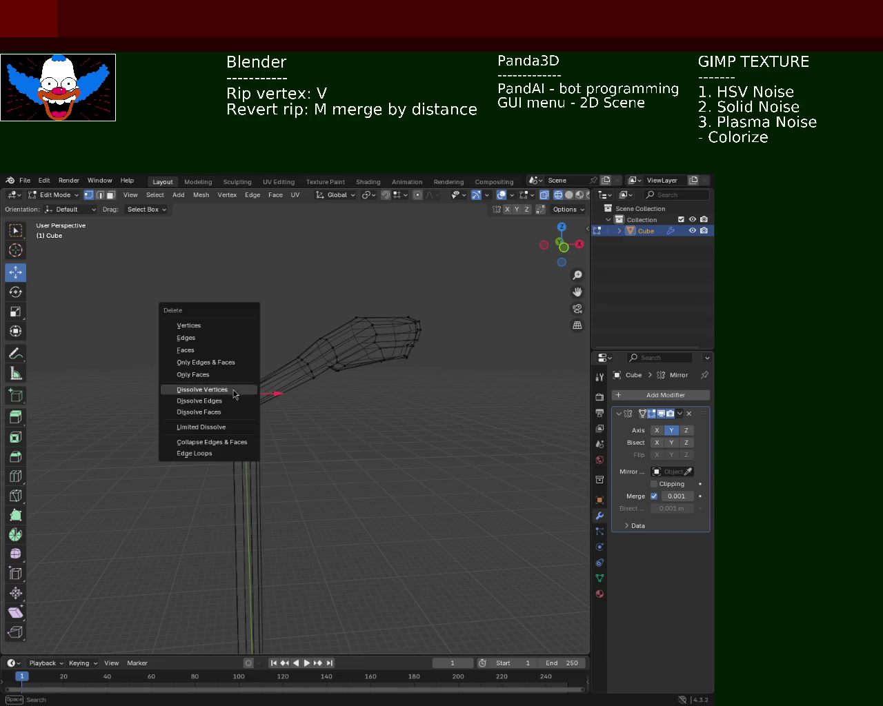
left_click(215, 325)
mouse_move(216, 328)
middle_mouse_down()
mouse_move(216, 365)
mouse_move(230, 371)
middle_mouse_up()
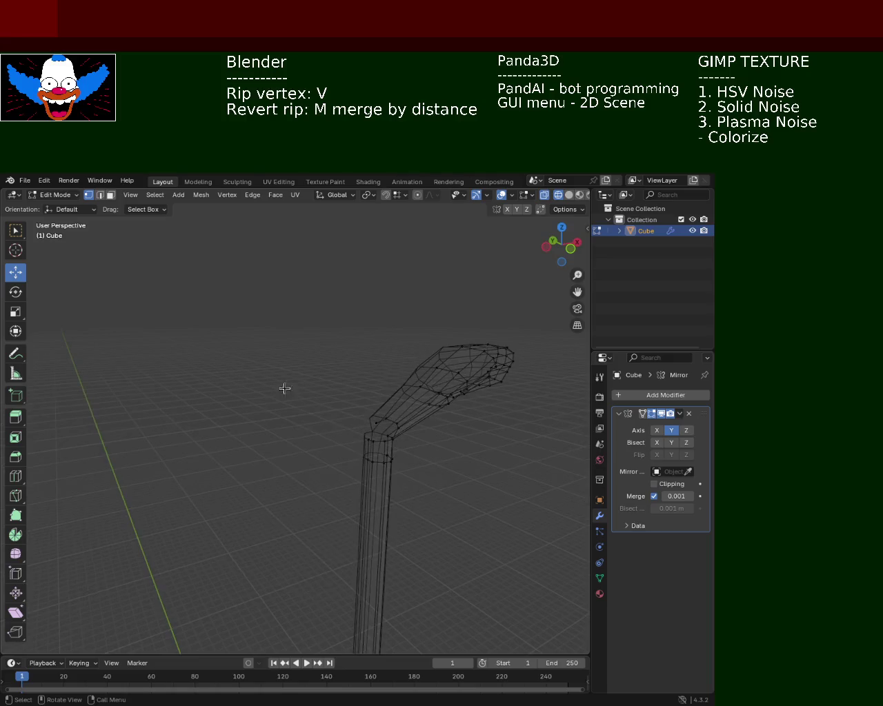
mouse_move(420, 409)
middle_mouse_down("ctrl")
mouse_move(366, 398)
mouse_move(277, 400)
middle_mouse_up("ctrl")
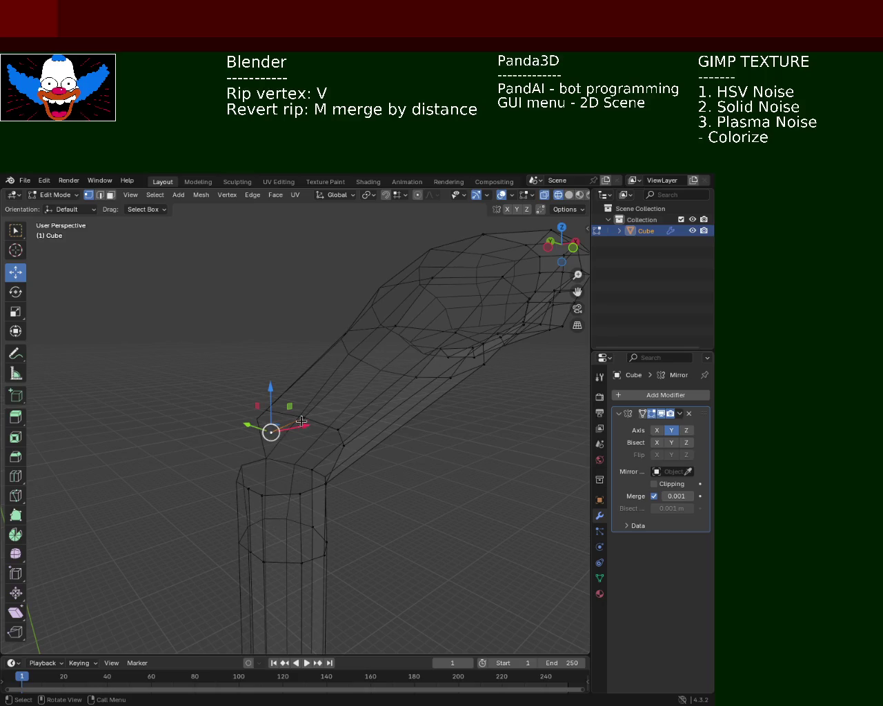
left_click(569, 194)
key("x")
left_click(285, 418)
mouse_move(286, 418)
middle_mouse_down()
mouse_move(254, 437)
mouse_move(282, 445)
mouse_move(158, 268)
middle_mouse_up()
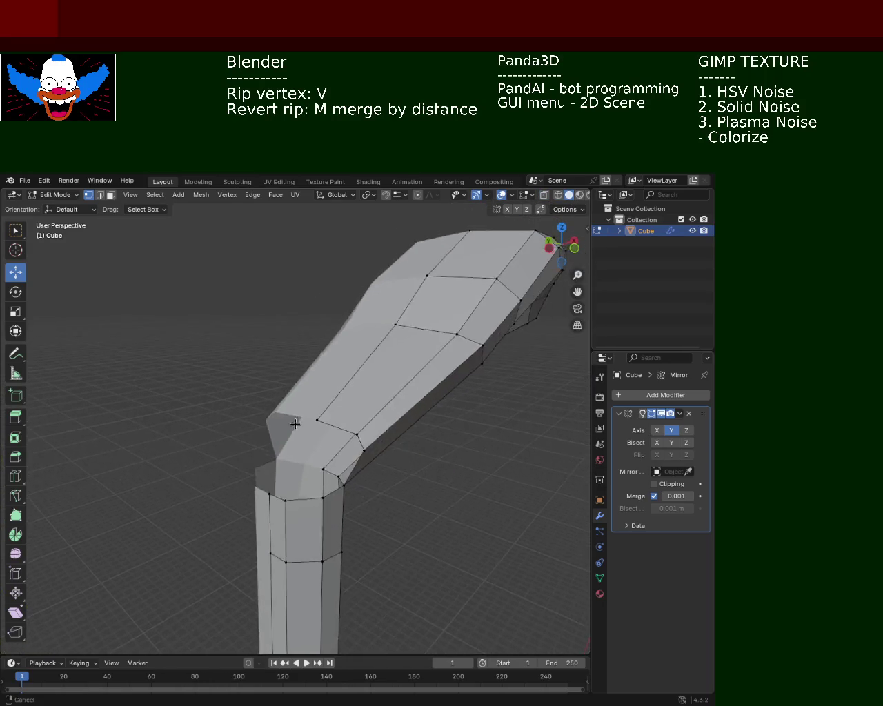
Step: Select two elbow vertices, leaving the transform orientation unchanged
left_click(92, 209)
left_click(92, 209)
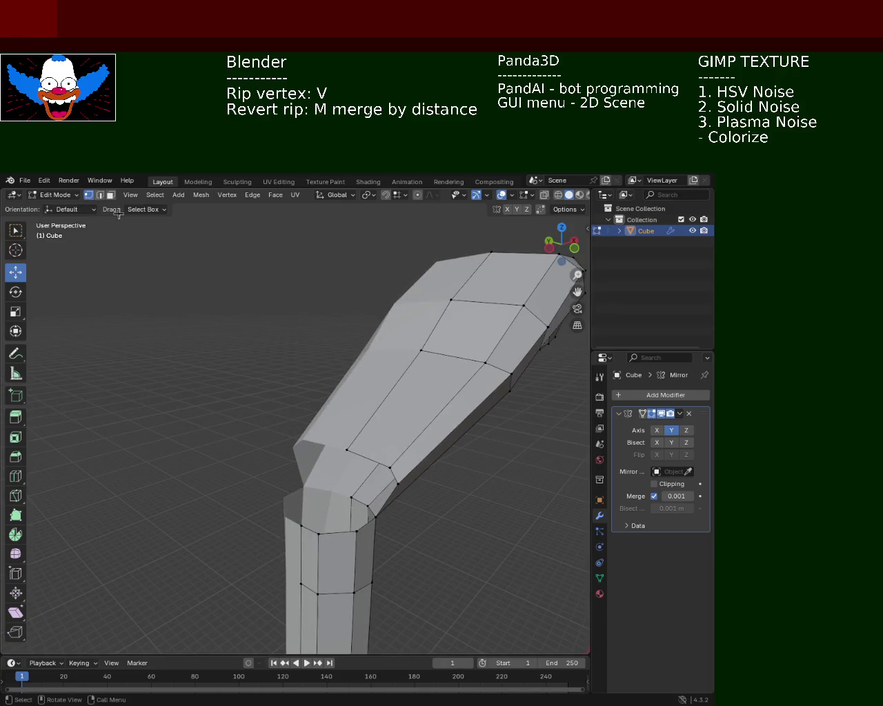
left_click(302, 526, "shift")
left_click(318, 533, "shift")
left_click(385, 469, "shift")
left_click(385, 469)
left_click(318, 533, "shift")
Step: Reselect the four vertices along the bend face
mouse_move(374, 519)
middle_mouse_down()
mouse_move(417, 456)
mouse_move(389, 421)
middle_mouse_up()
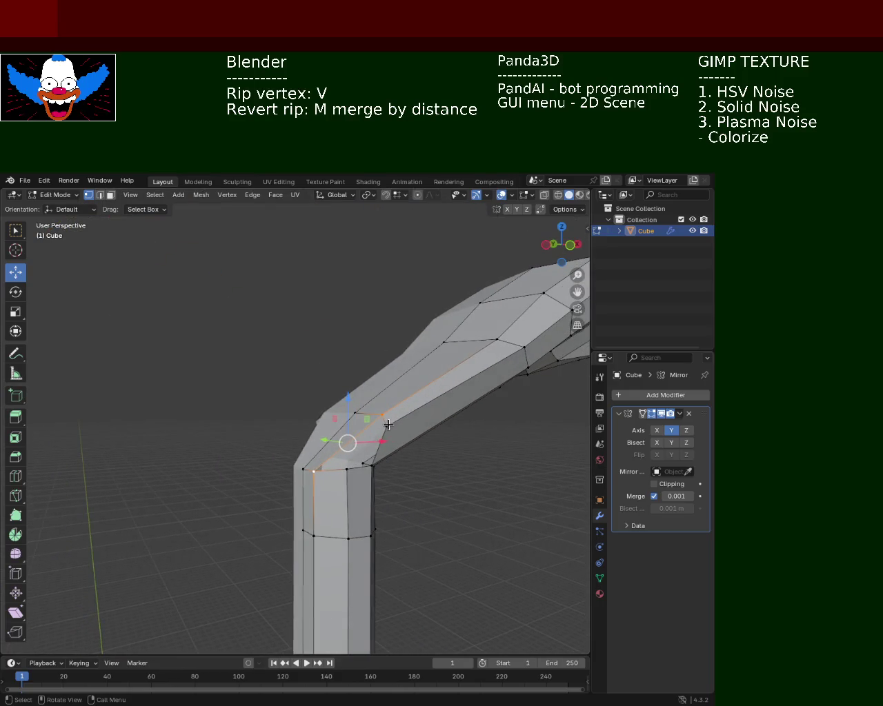
left_click(344, 473, "shift")
left_click(315, 468, "shift")
left_click(363, 453, "shift")
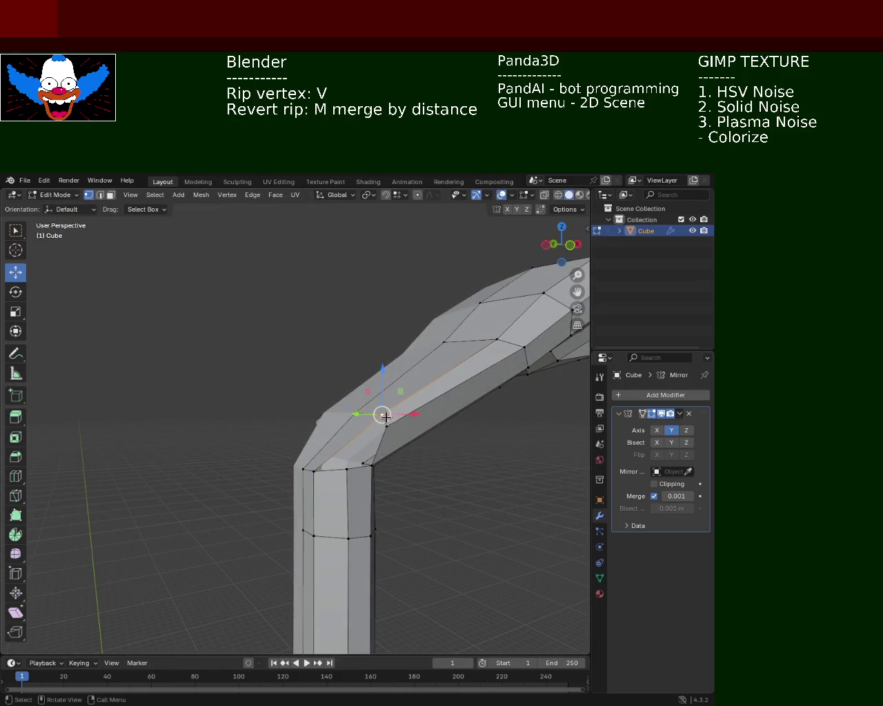
left_click(315, 471, "shift")
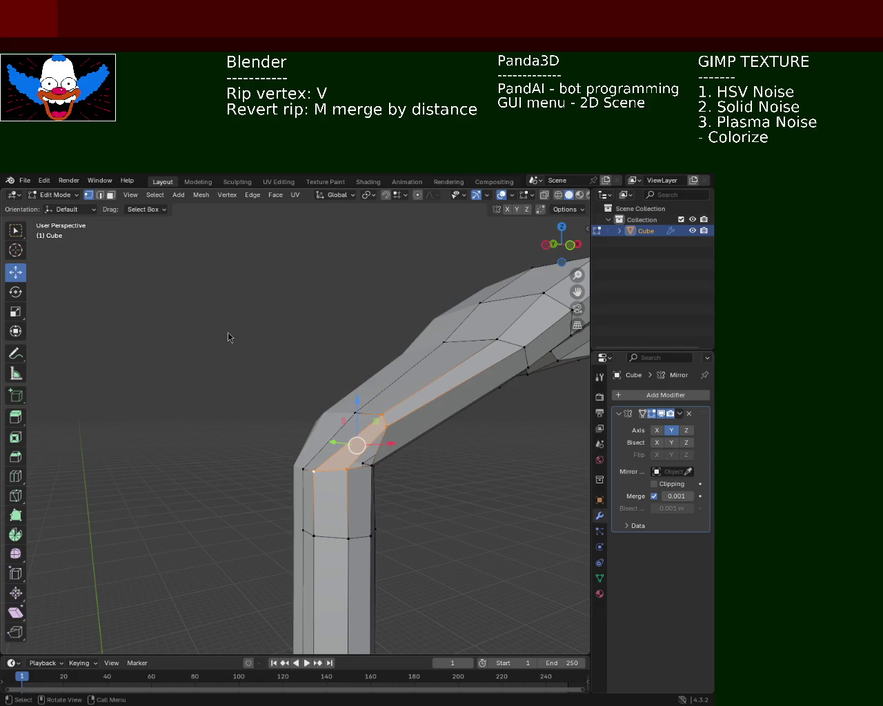
scroll(370, 457, "up", 3)
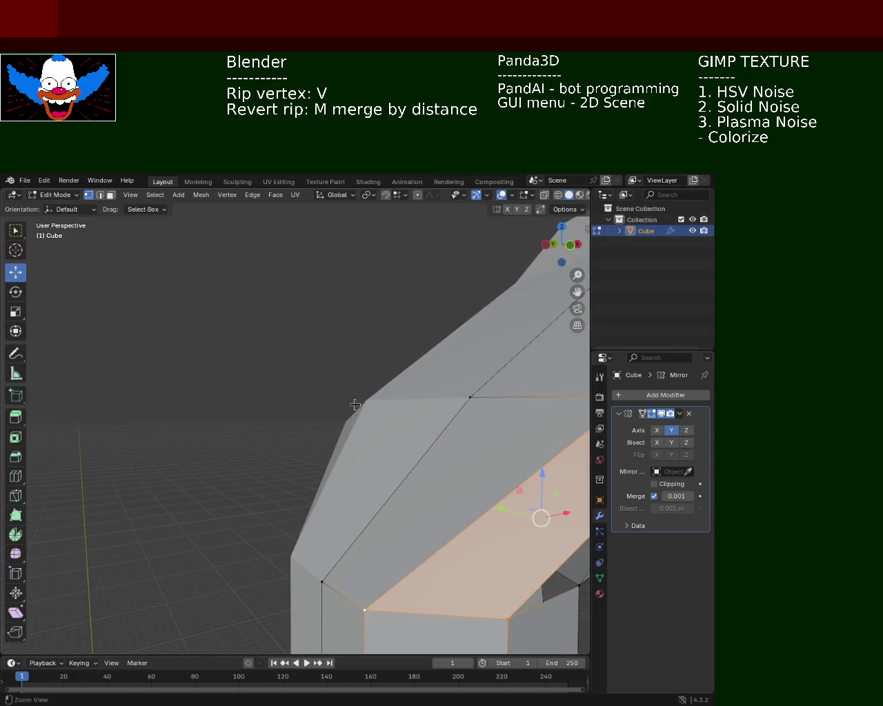
scroll(357, 432, "down", 3)
Step: Raise the upper bend vertex, undoing a stray corner-vertex move
left_click(376, 418)
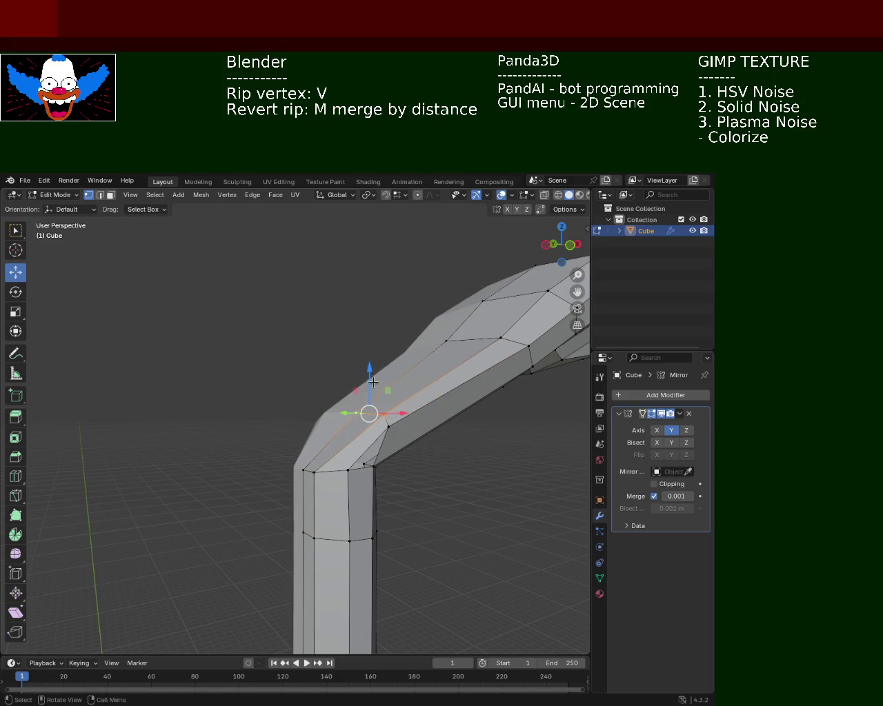
left_click_drag(369, 398, 372, 383)
middle_click_drag(372, 384, 345, 386, "shift")
left_click(356, 452, "shift")
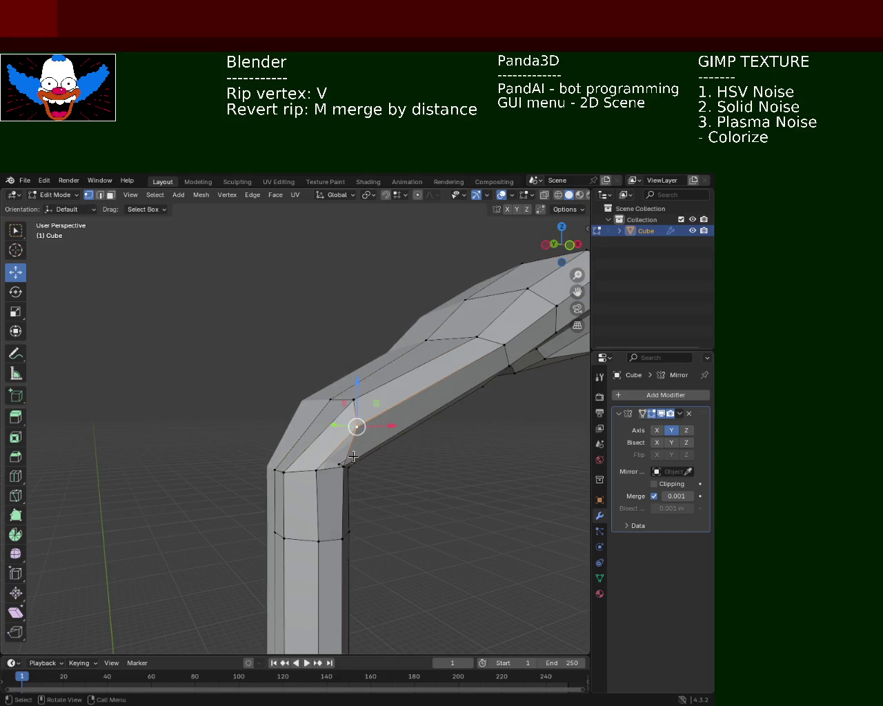
mouse_move(356, 453)
middle_mouse_down("shift")
mouse_move(253, 414)
mouse_move(267, 417)
middle_mouse_up("shift")
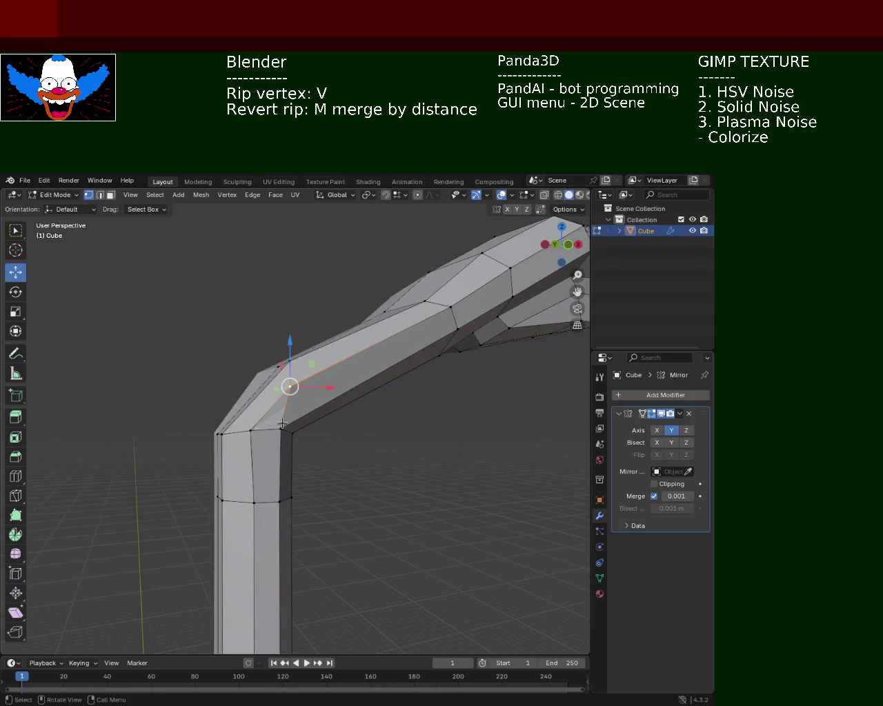
left_click_drag(281, 429, 276, 416)
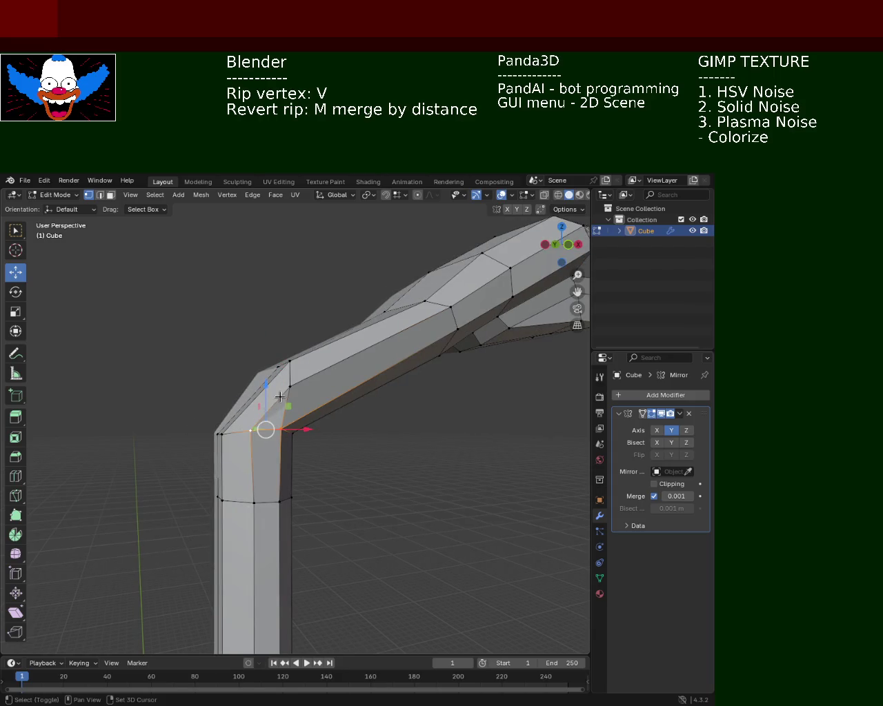
key("ctrl+z")
Step: Select the inner bend vertex and bring up the delete options
mouse_move(308, 391)
middle_mouse_down()
mouse_move(375, 453)
mouse_move(262, 447)
mouse_move(297, 470)
mouse_move(331, 467)
mouse_move(363, 424)
mouse_move(449, 475)
mouse_move(390, 457)
mouse_move(451, 471)
mouse_move(407, 428)
middle_mouse_up()
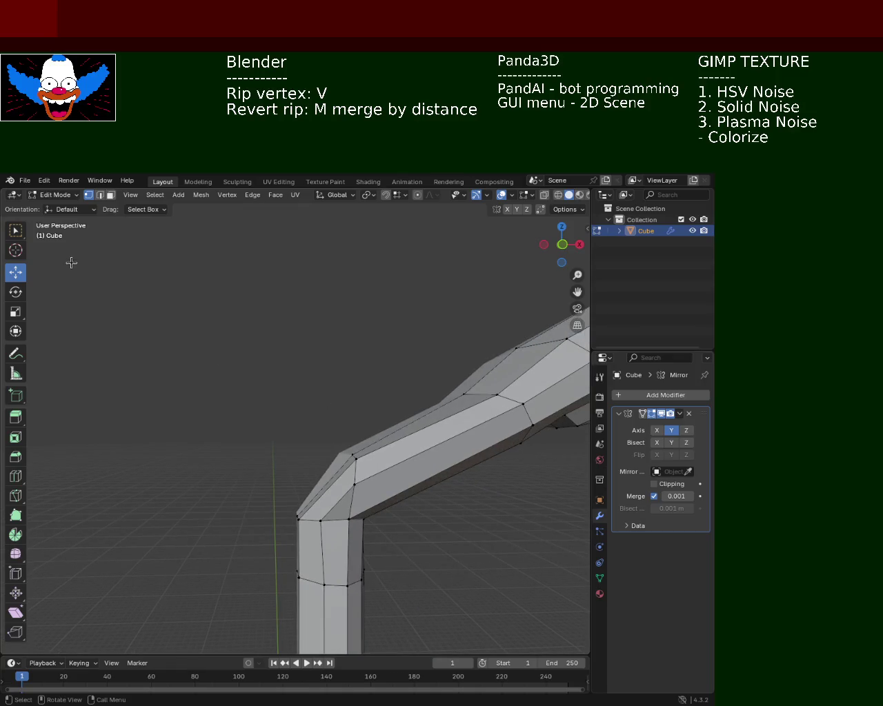
left_click(356, 495)
key("x")
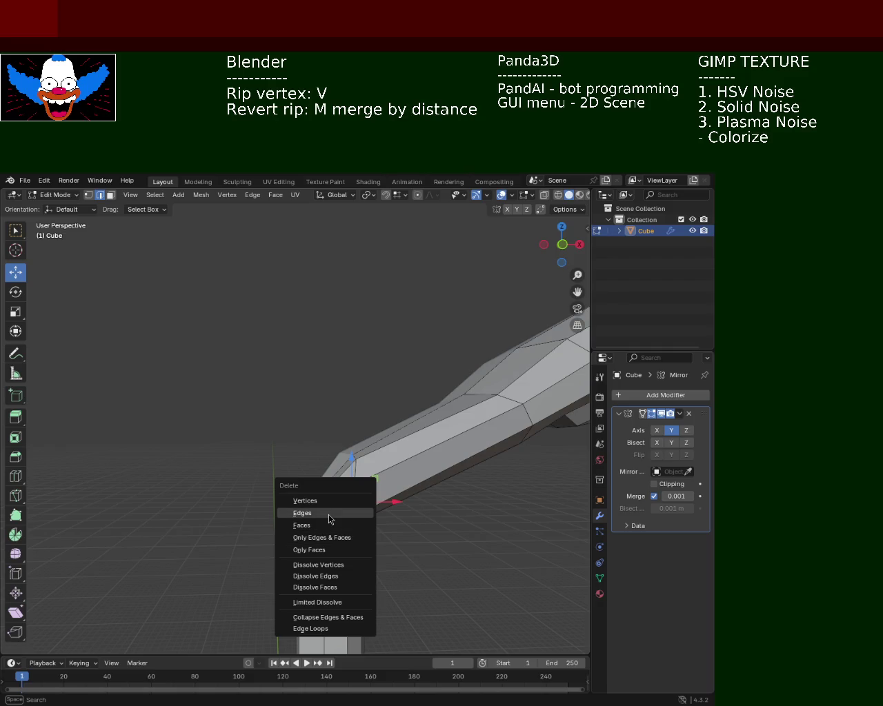
Step: Dissolve the selected bend edge and two redundant edges along the lamp arm
left_click(341, 577)
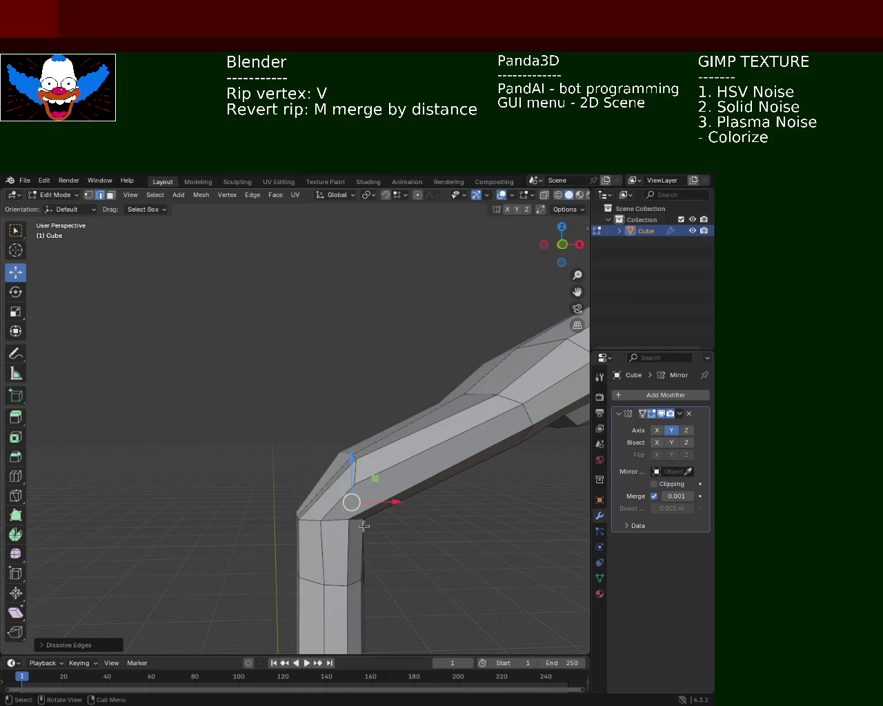
left_click(373, 473, "shift")
key("x")
left_click(388, 471)
left_click(331, 501)
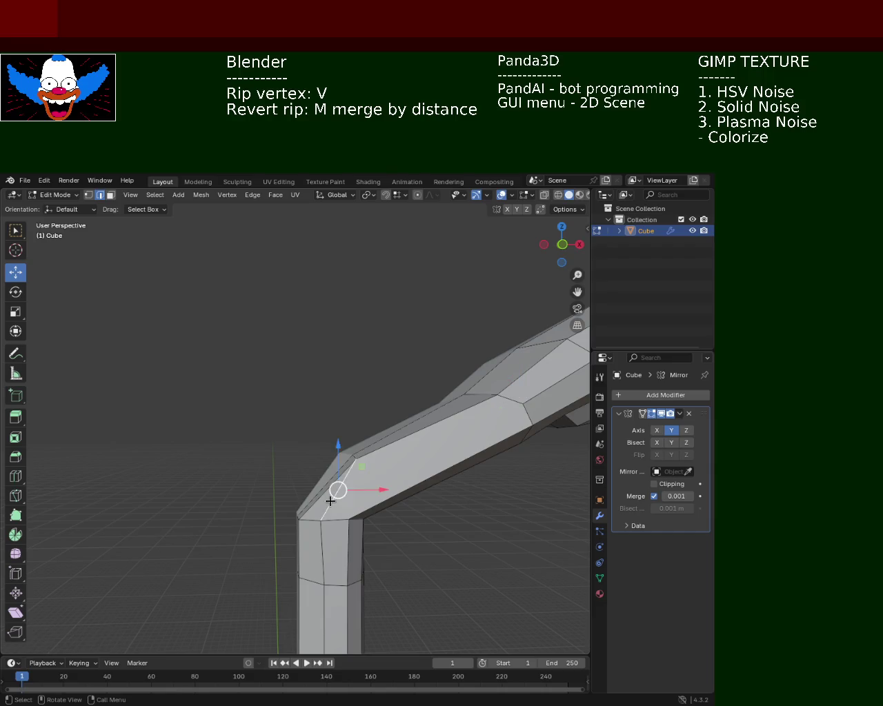
key("x")
left_click(330, 501)
mouse_move(330, 502)
middle_mouse_down()
mouse_move(394, 504)
mouse_move(358, 487)
middle_mouse_up()
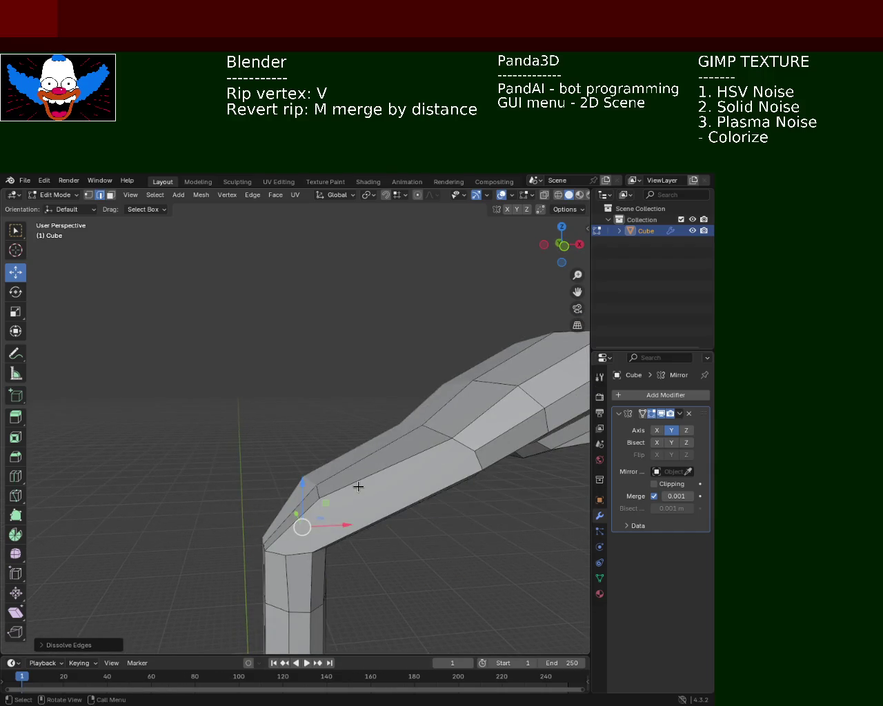
Step: In vertex mode, select the arm's inner-corner vertex and the top edges of the bend
left_click(88, 196)
key("alt+a")
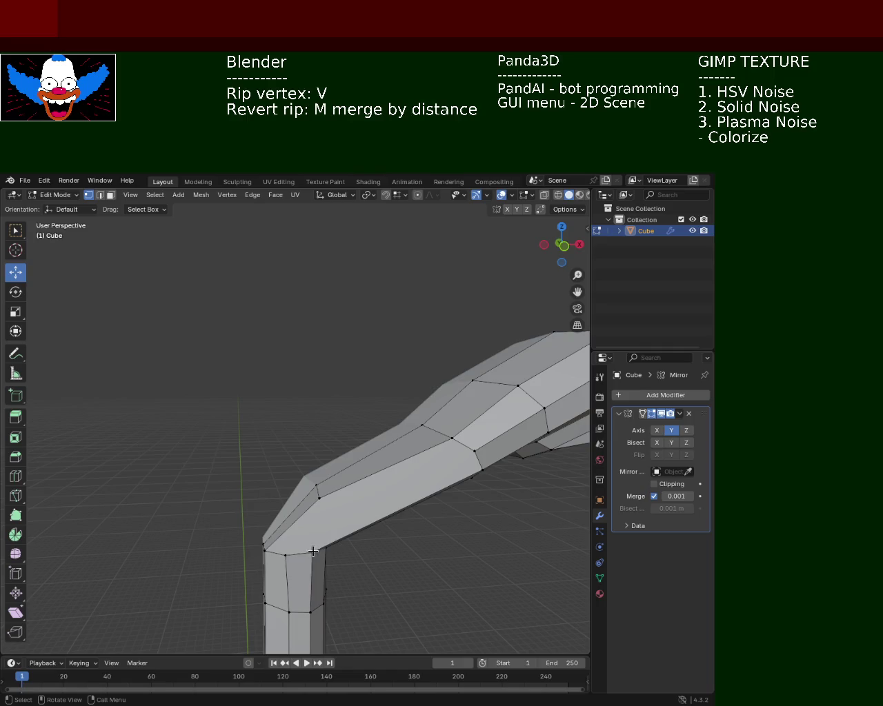
left_click(312, 552)
middle_click_drag(364, 479, 358, 467)
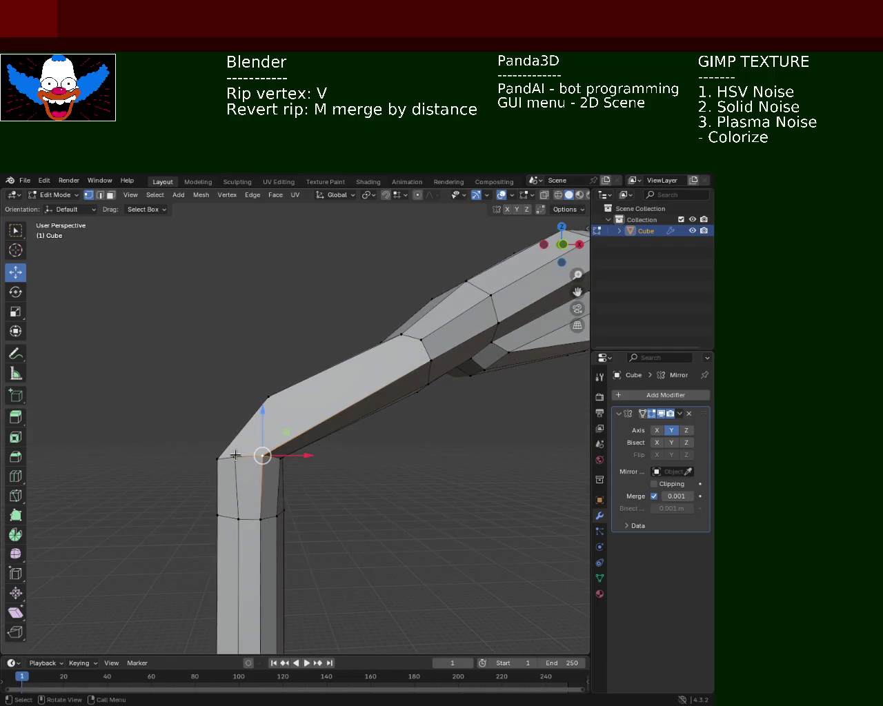
middle_click_drag(252, 527, 264, 491, "shift")
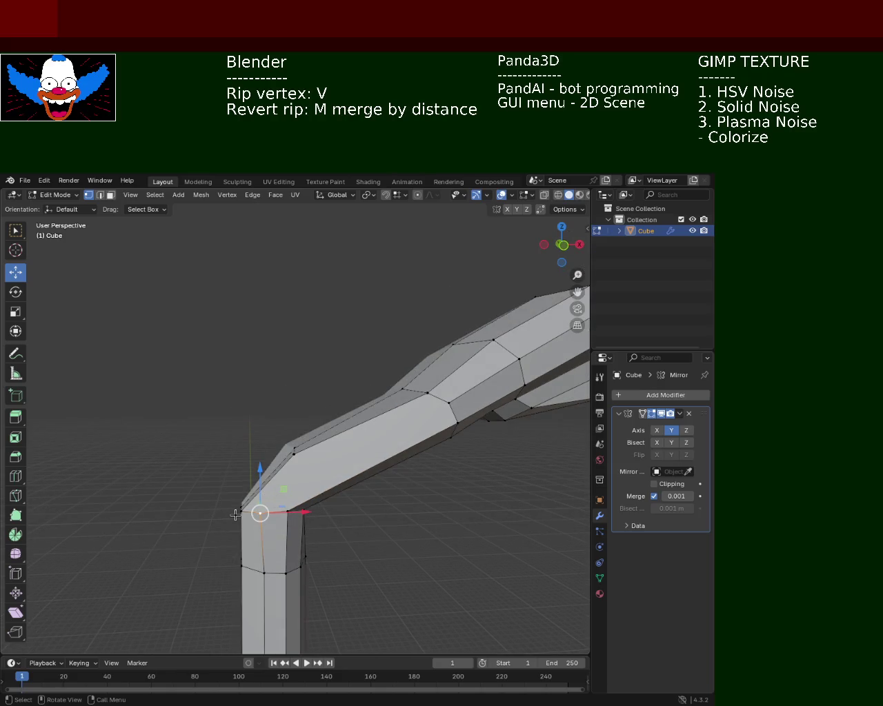
mouse_move(288, 516)
middle_mouse_down("shift")
mouse_move(381, 476)
mouse_move(227, 436)
mouse_move(238, 441)
middle_mouse_up("shift")
left_click(228, 371)
mouse_move(229, 371)
middle_mouse_down()
mouse_move(278, 432)
mouse_move(292, 422)
mouse_move(264, 400)
middle_mouse_up()
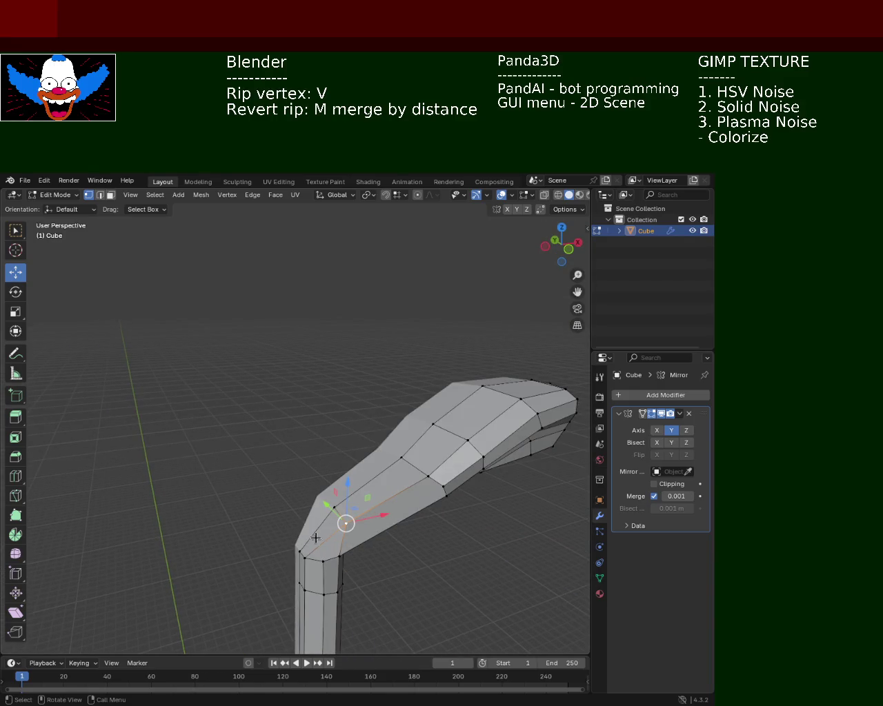
Step: Dissolve an edge at the bend, inspect the result, then undo that dissolve
left_click(101, 196)
left_click(324, 548)
key("x")
left_click(324, 537)
mouse_move(325, 534)
middle_mouse_down()
mouse_move(299, 465)
mouse_move(316, 317)
middle_mouse_up()
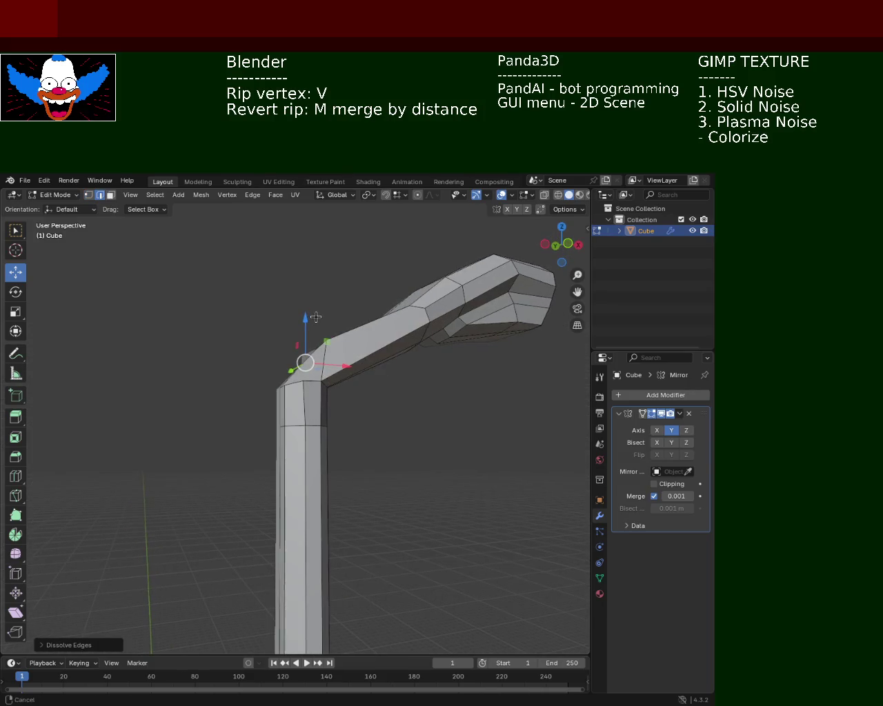
scroll(310, 338, "up", 5)
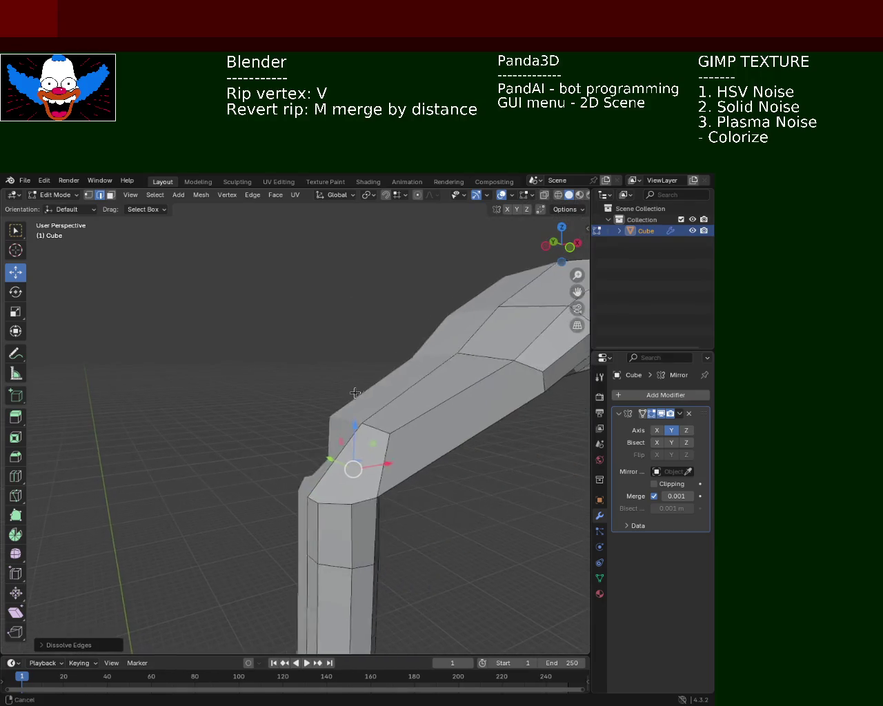
middle_click_drag(357, 393, 330, 383, "shift")
key("ctrl+z")
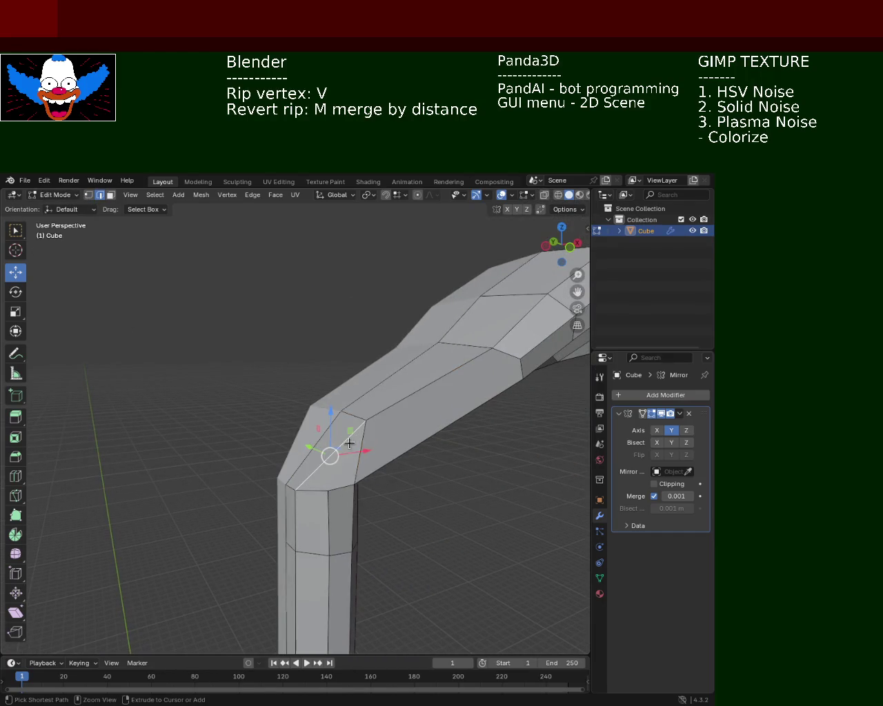
Step: Select the short edge near the bend, then clear the selection and bring the lamp head into view
left_click(330, 484)
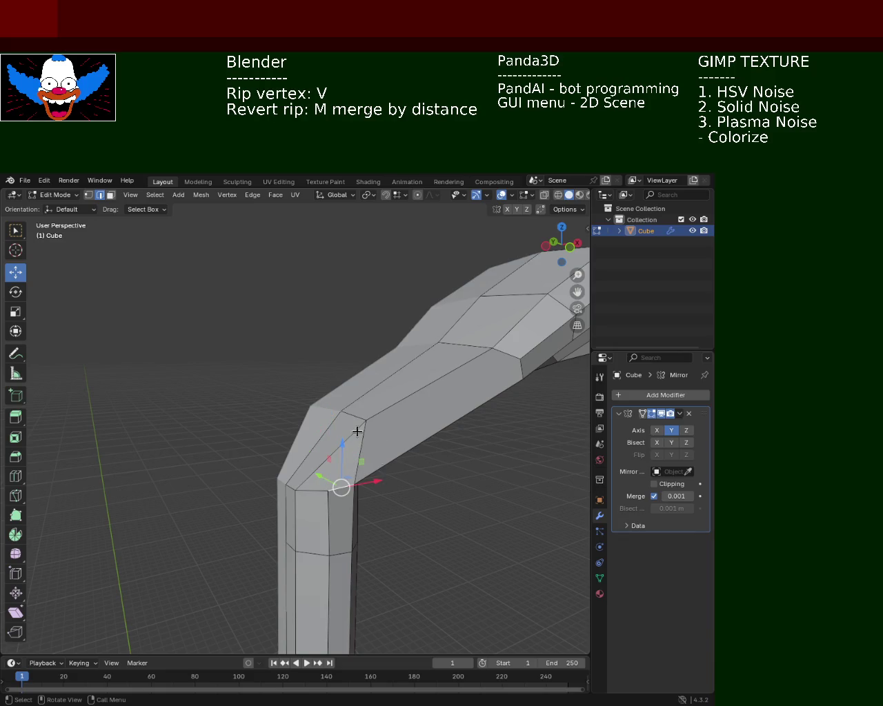
middle_click_drag(402, 367, 373, 364)
left_click(88, 195)
left_click(323, 445)
mouse_move(323, 446)
middle_mouse_down()
mouse_move(311, 429)
mouse_move(301, 441)
middle_mouse_up()
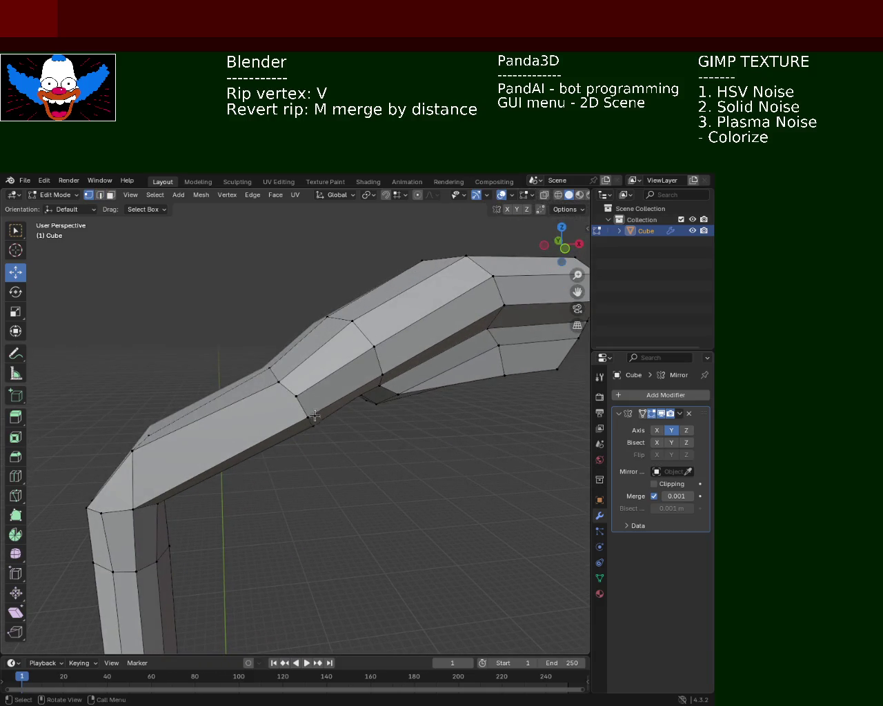
mouse_move(334, 403)
middle_mouse_down()
mouse_move(305, 420)
mouse_move(324, 418)
middle_mouse_up()
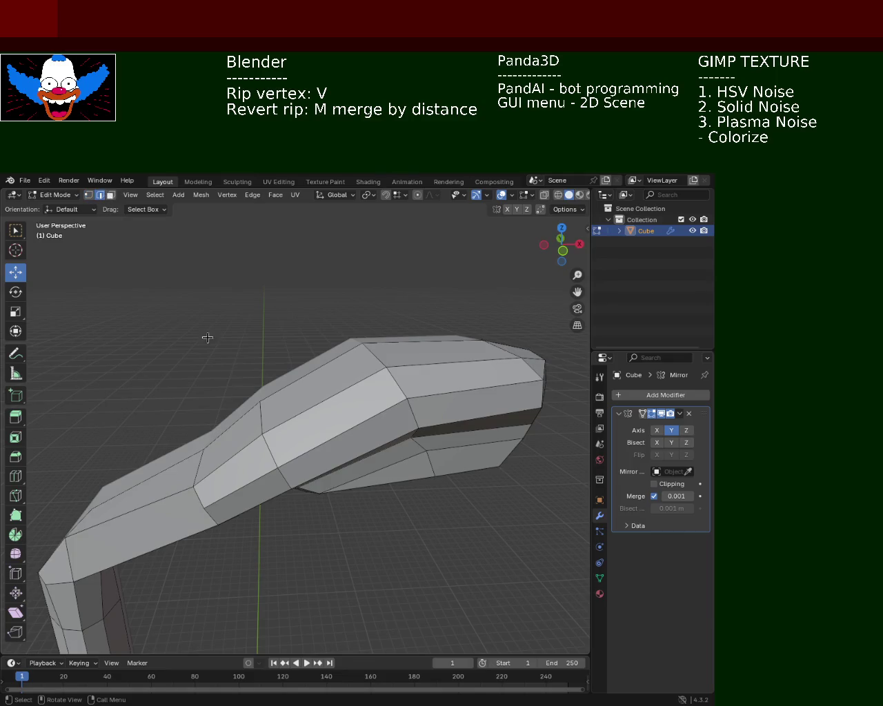
Step: Dissolve three extra edges along the lamp arm together
left_click(230, 489, "shift")
left_click(338, 442, "shift")
left_click(420, 398, "shift")
key("x")
left_click(430, 401)
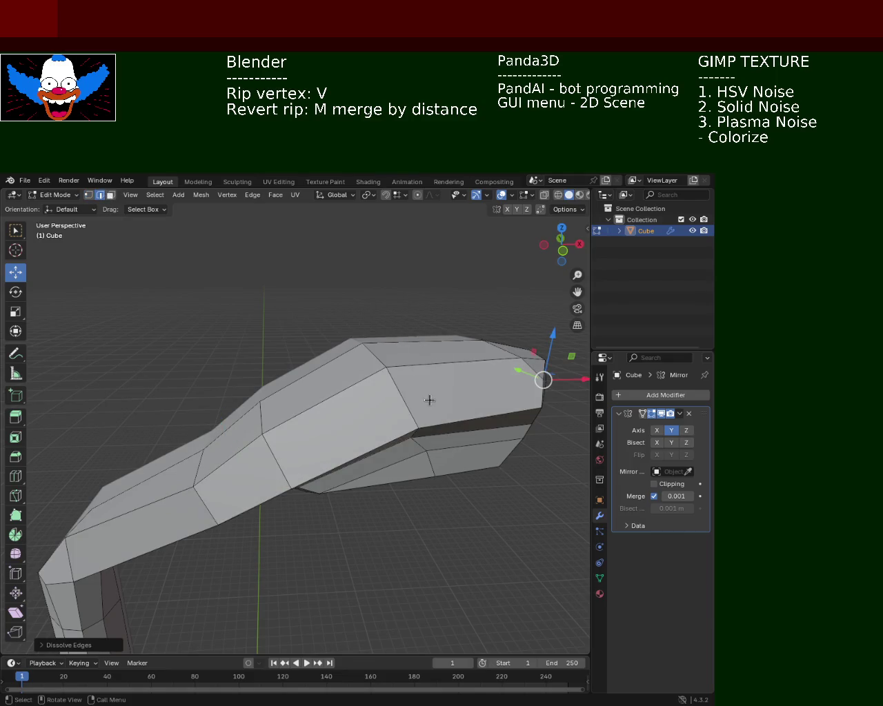
mouse_move(429, 400)
middle_mouse_down()
mouse_move(337, 420)
mouse_move(278, 419)
middle_mouse_up()
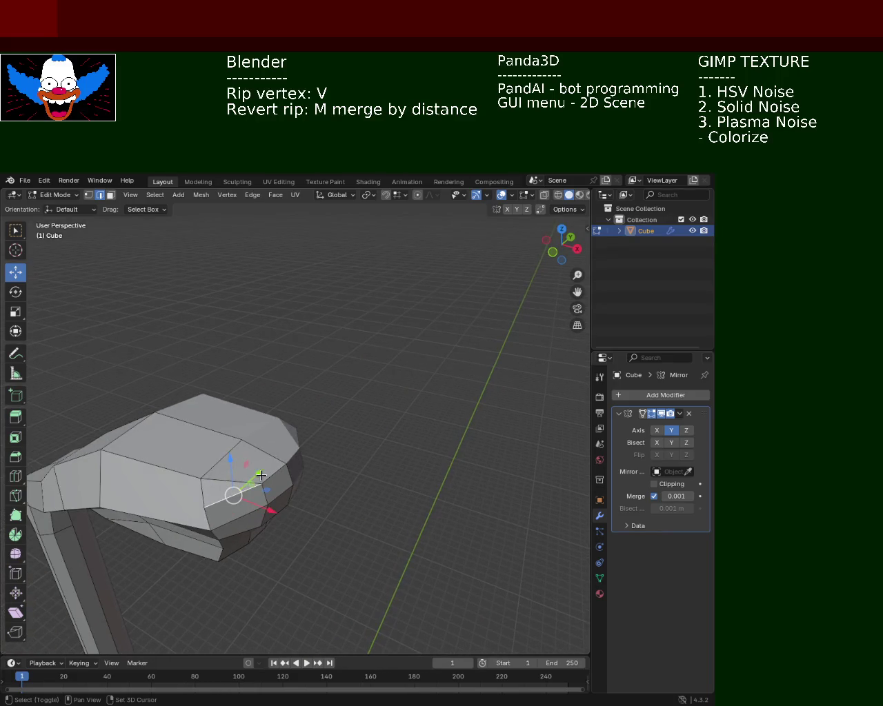
Step: Dissolve one more redundant arm edge and return to vertex select mode
left_click(262, 477, "shift")
key("x")
left_click(264, 477)
middle_click_drag(265, 478, 338, 430)
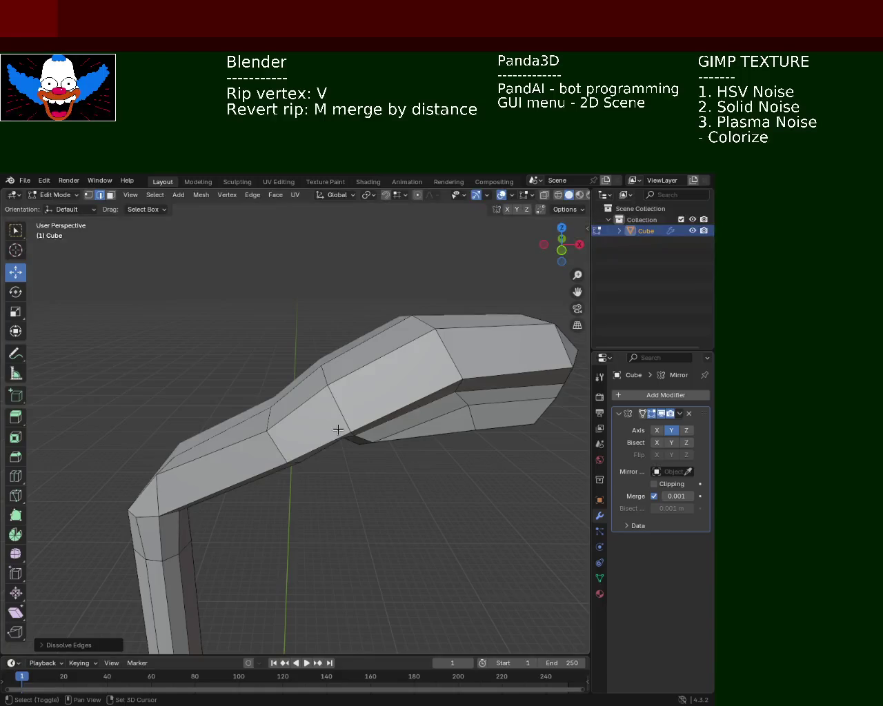
left_click(88, 195)
mouse_move(292, 354)
middle_mouse_down()
mouse_move(311, 368)
mouse_move(335, 366)
middle_mouse_up()
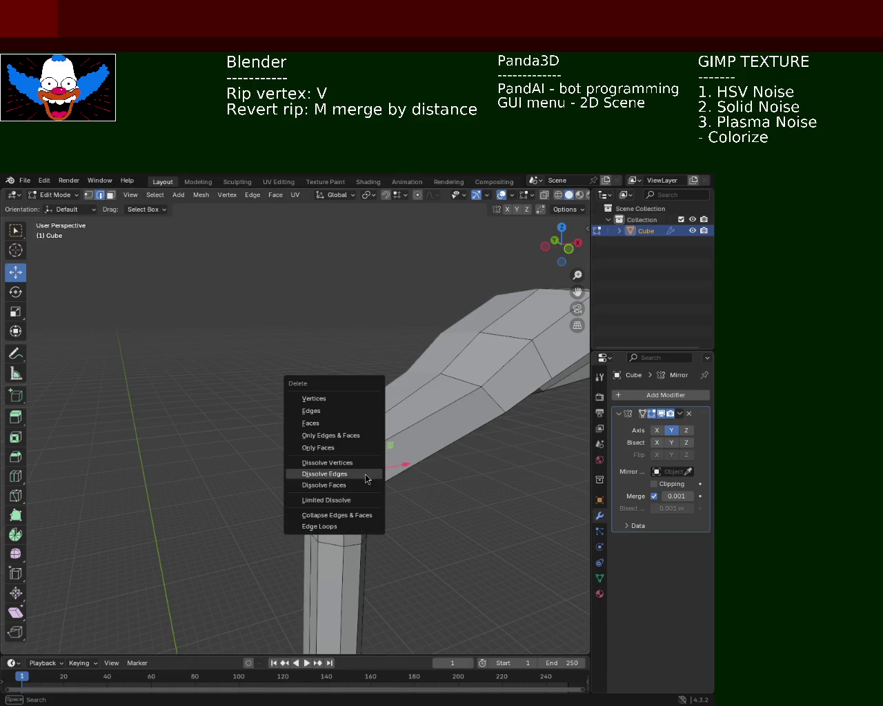
Step: Dissolve the selected edges at the elbow and inspect the bend from several angles
key("x")
left_click(366, 478)
mouse_move(367, 478)
middle_mouse_down()
mouse_move(338, 414)
mouse_move(276, 440)
mouse_move(298, 422)
middle_mouse_up()
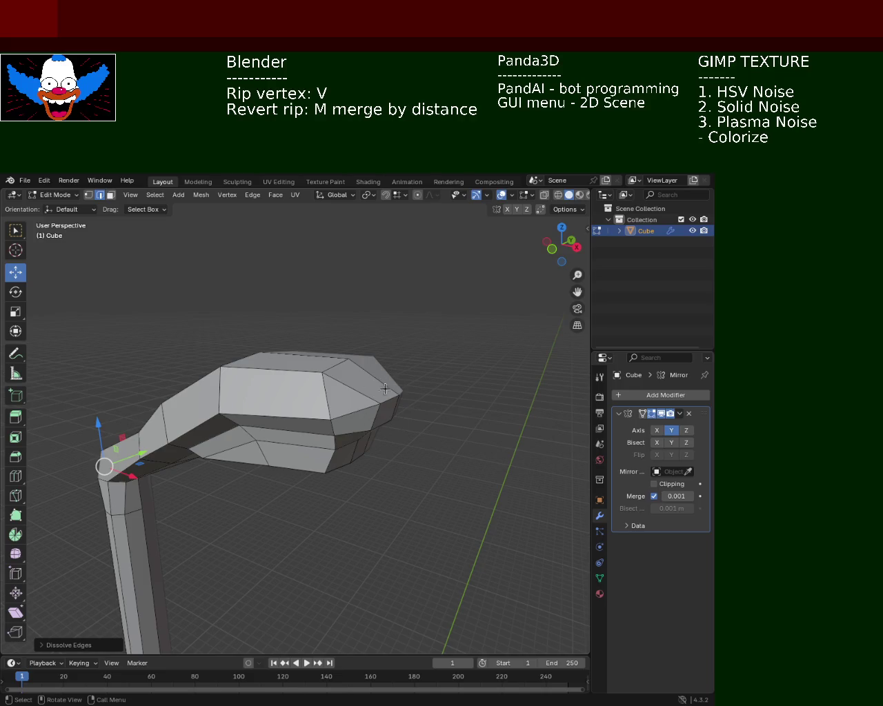
middle_click_drag(386, 388, 409, 418)
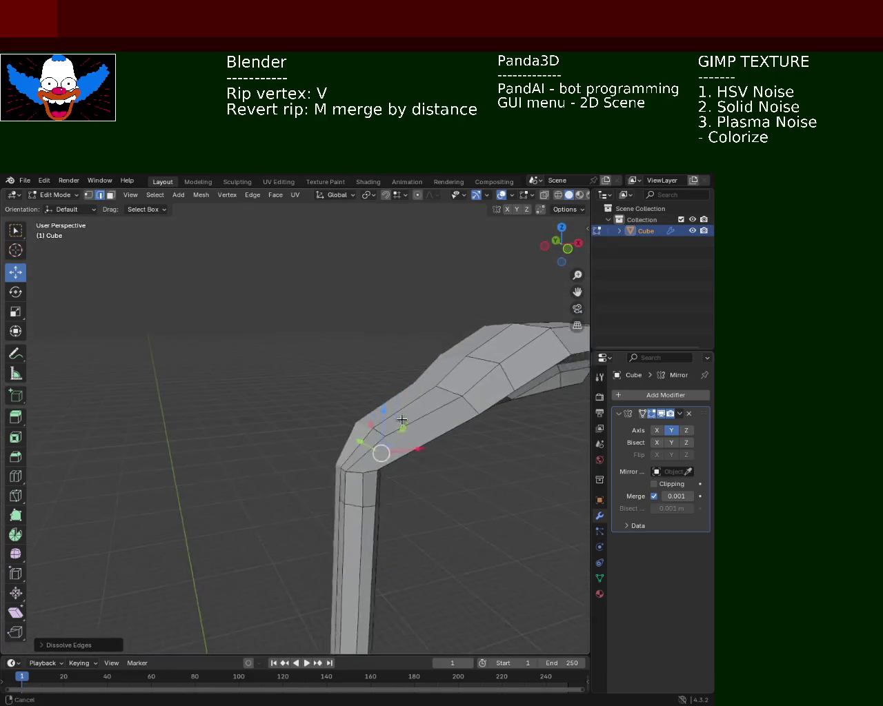
middle_click_drag(408, 417, 348, 386)
scroll(338, 388, "up", 3)
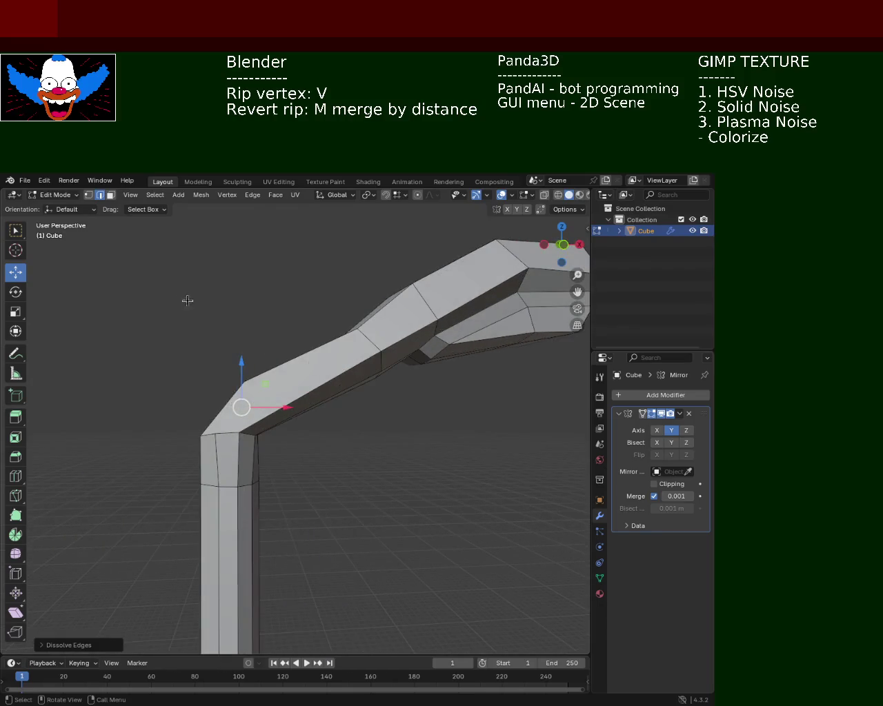
left_click(87, 196)
mouse_move(331, 420)
middle_mouse_down()
mouse_move(289, 466)
mouse_move(250, 445)
mouse_move(336, 471)
middle_mouse_up()
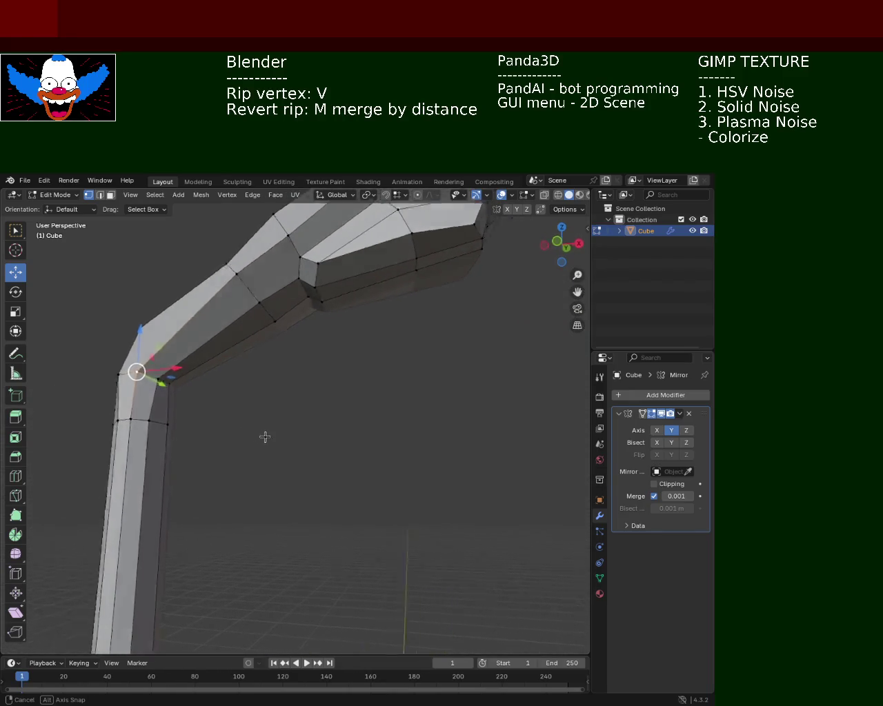
Step: Dissolve the corner edges at the column-arm bend, then go back to vertex select mode
left_click(103, 197)
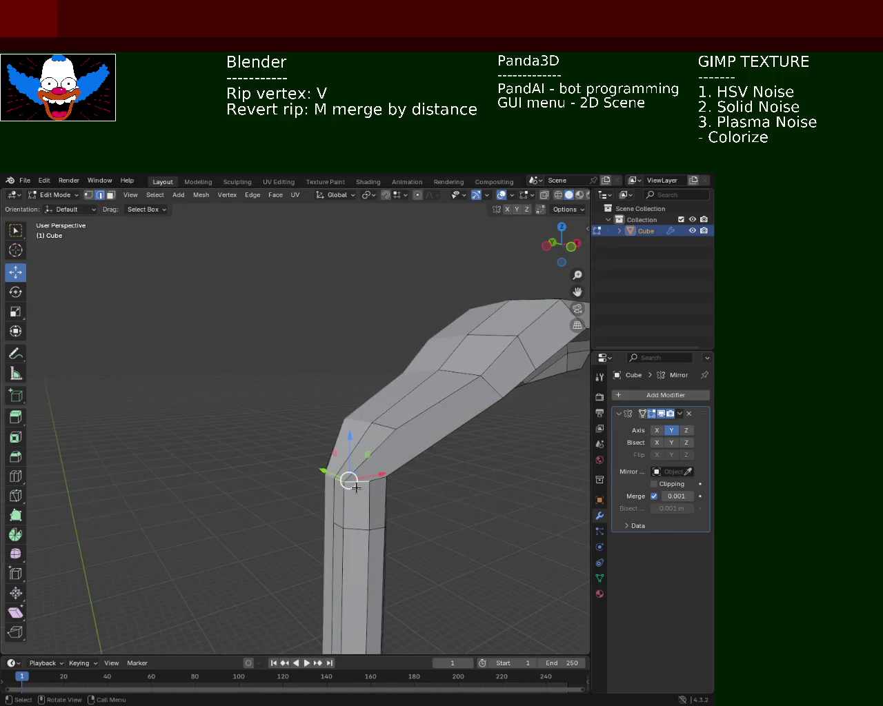
key("x")
left_click(356, 487)
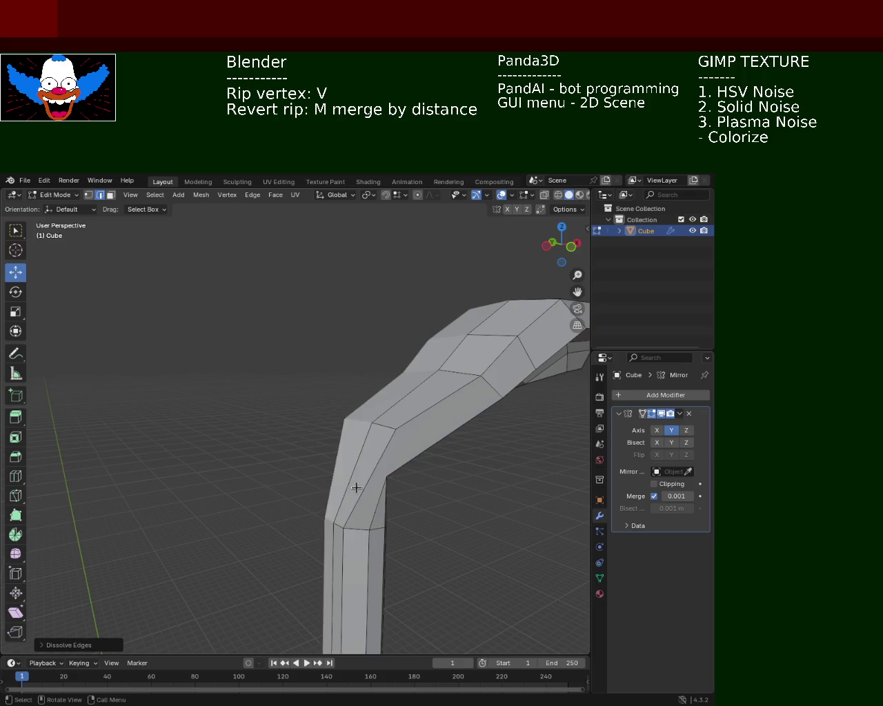
middle_click_drag(356, 488, 177, 236)
left_click(88, 196)
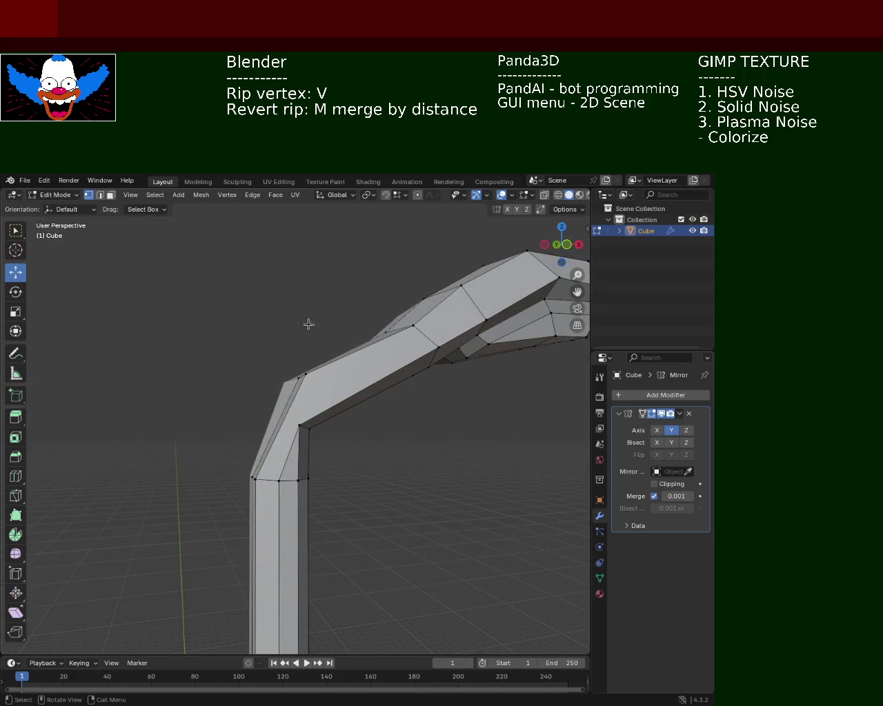
Step: Slide the bend's corner vertex along the X axis
left_click(298, 379)
left_click(294, 423, "shift")
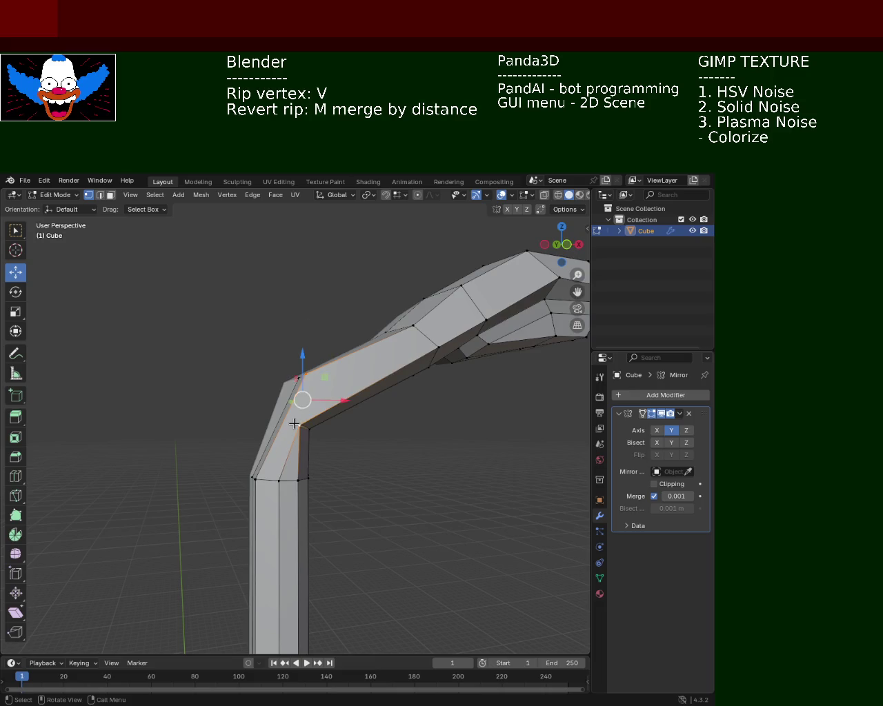
left_click(293, 423, "shift")
middle_click_drag(311, 376, 325, 418)
key("g")
key("x")
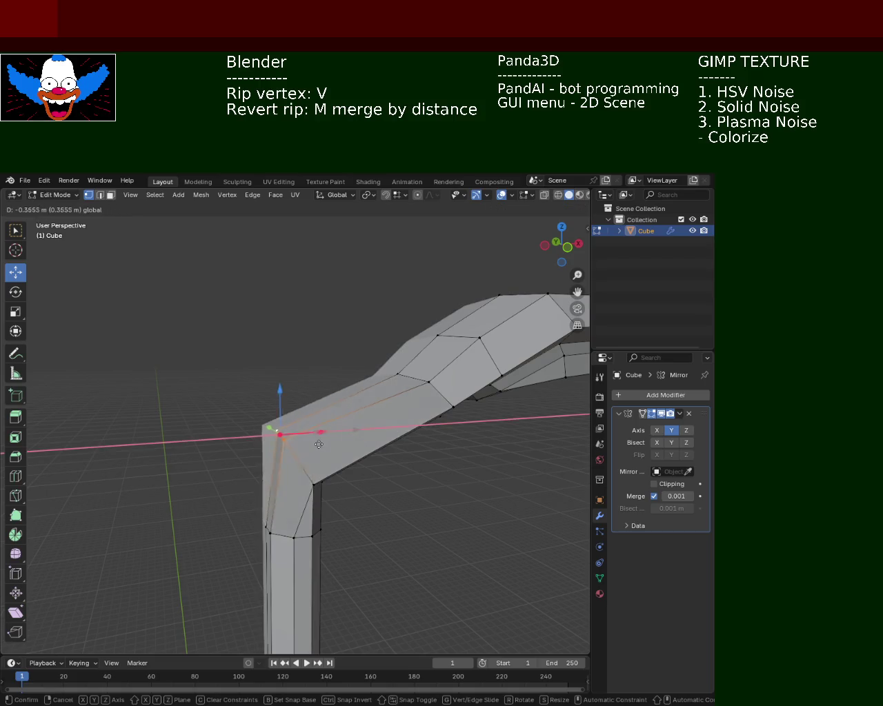
left_click(323, 489)
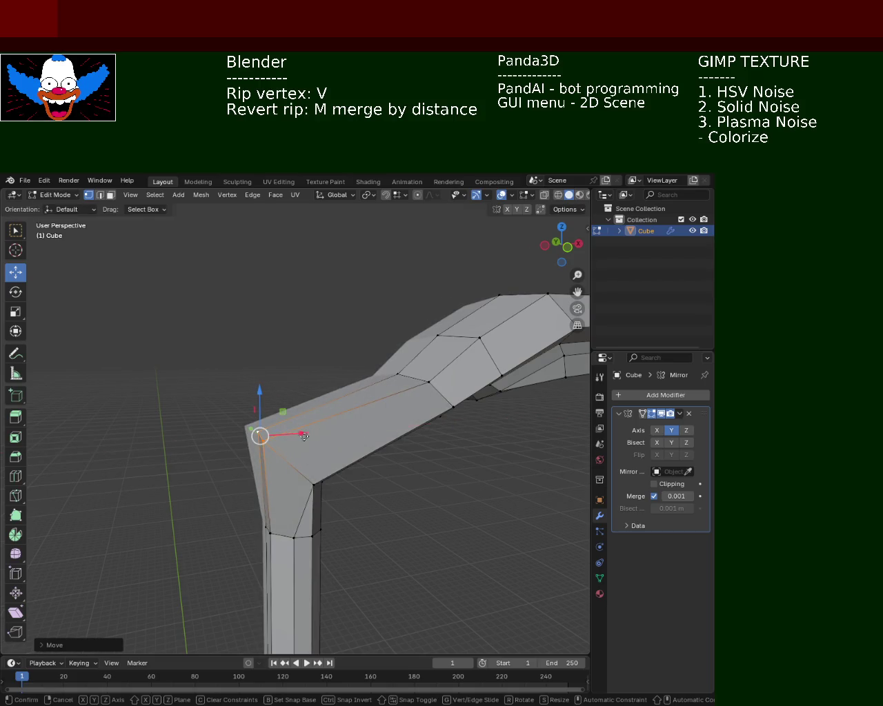
left_click_drag(299, 435, 337, 433)
Step: Dissolve the extra edge at the bend, then return to vertex mode
left_click(99, 199)
left_click(303, 516)
key("x")
left_click(301, 515)
mouse_move(302, 515)
middle_mouse_down()
mouse_move(268, 477)
mouse_move(315, 451)
mouse_move(296, 438)
middle_mouse_up()
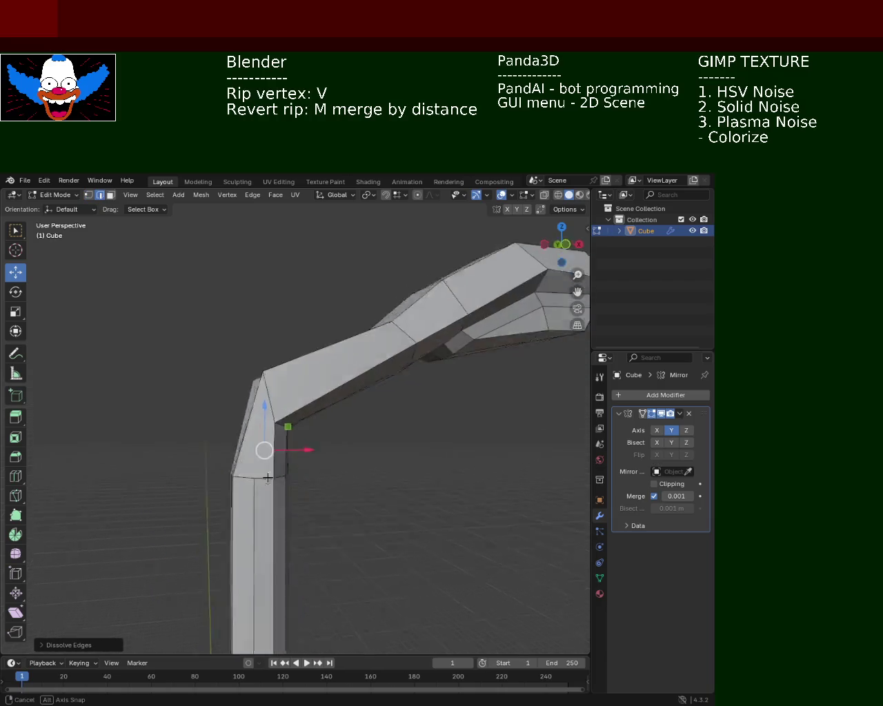
scroll(187, 391, "up", 3)
mouse_move(188, 391)
middle_mouse_down()
mouse_move(284, 418)
mouse_move(390, 469)
mouse_move(360, 416)
mouse_move(164, 223)
middle_mouse_up()
left_click(89, 195)
Step: Move the inner corner vertex (about 0.39 m) and a lower column vertex along Z
left_click(342, 505)
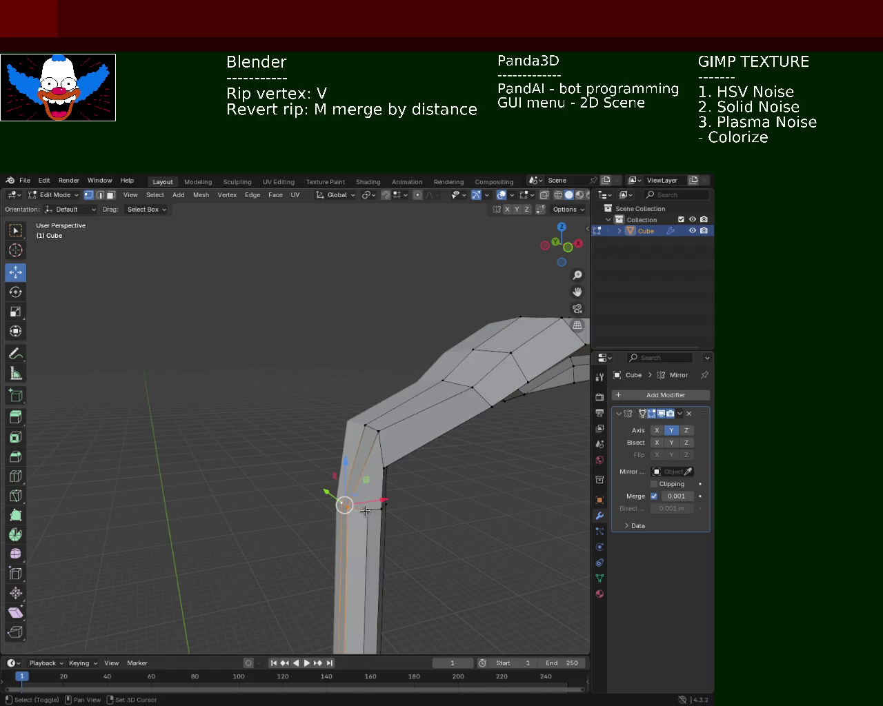
key("g")
key("z")
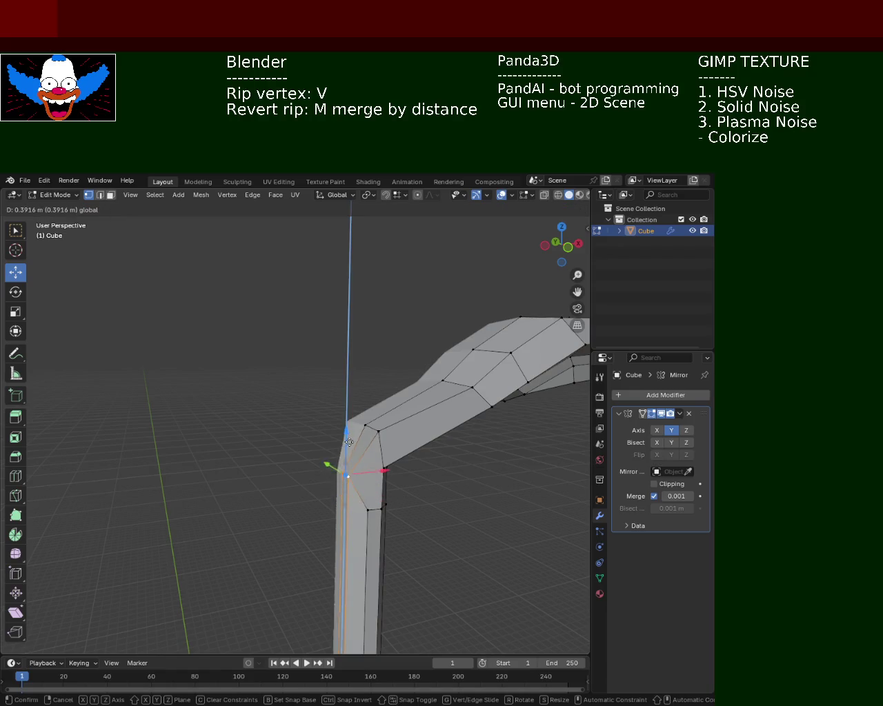
left_click(364, 460)
left_click(369, 509)
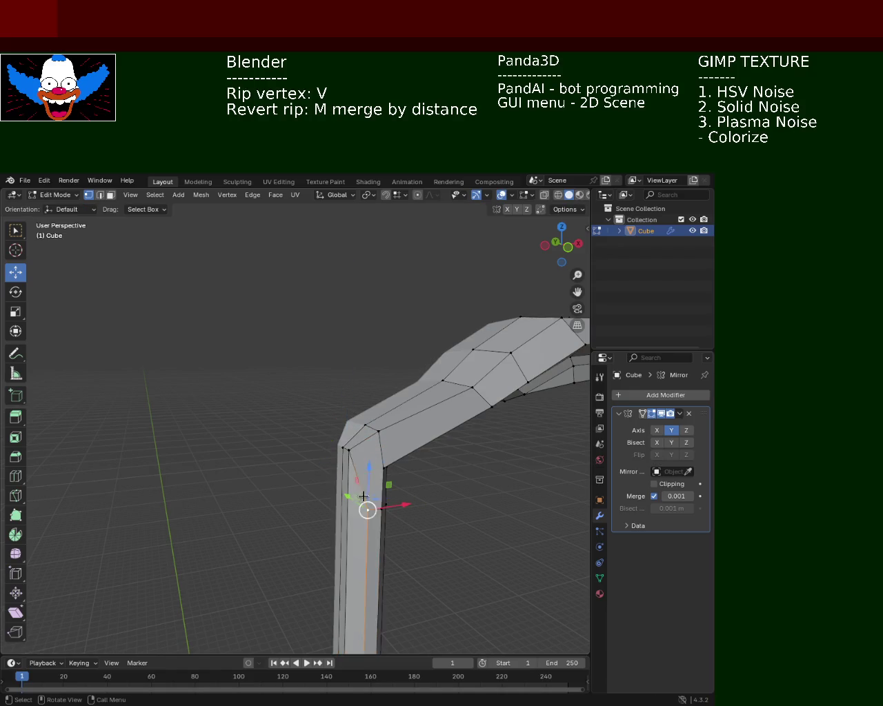
key("g")
key("z")
left_click(373, 411)
mouse_move(373, 411)
middle_mouse_down()
mouse_move(267, 478)
mouse_move(169, 500)
middle_mouse_up()
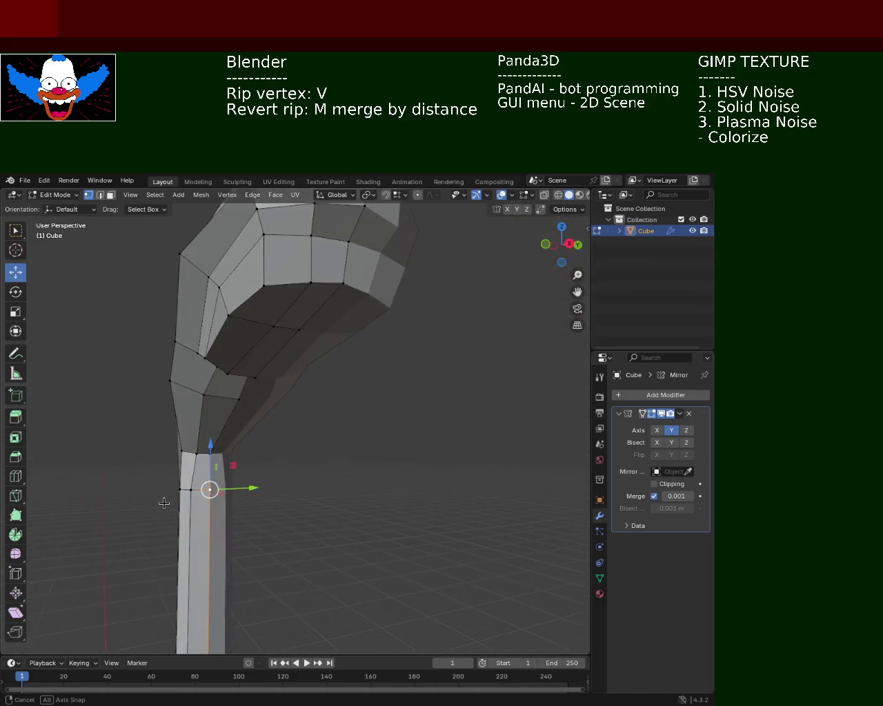
Step: Merge the two inner-corner vertex pairs at the elbow using Merge At Last
key("m")
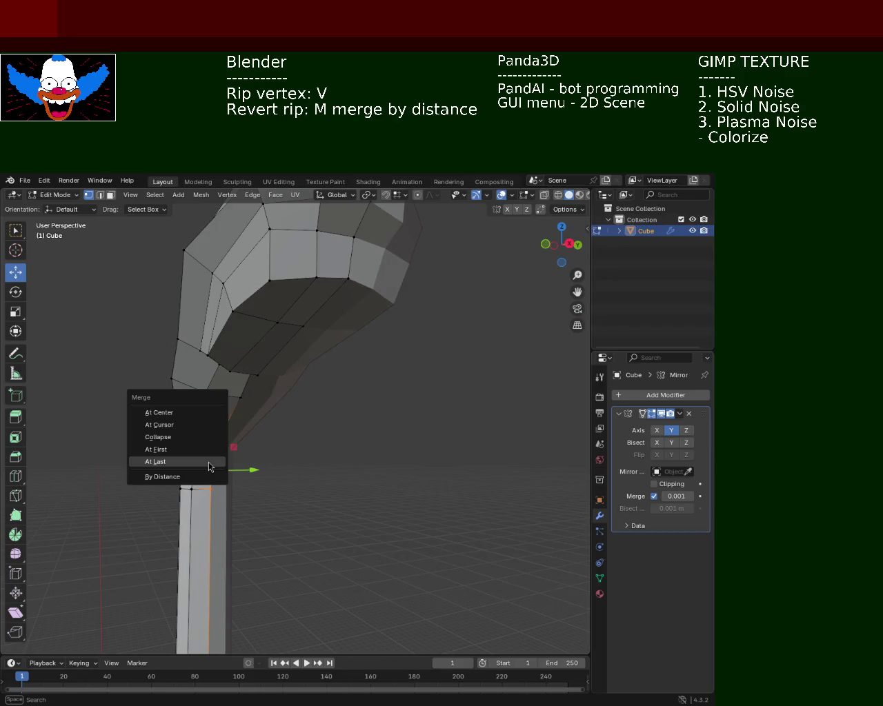
left_click(200, 462)
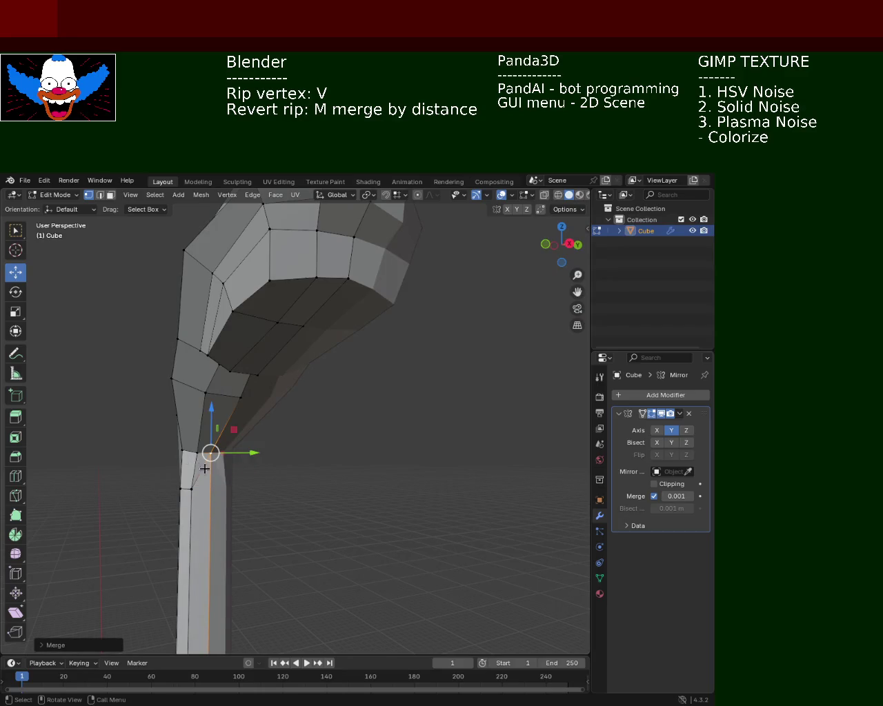
key("ctrl+z")
key("m")
left_click(197, 461)
mouse_move(197, 461)
middle_mouse_down()
mouse_move(279, 455)
mouse_move(345, 464)
mouse_move(322, 416)
middle_mouse_up()
left_click(283, 452)
key("m")
left_click(260, 461)
scroll(322, 416, "up", 3)
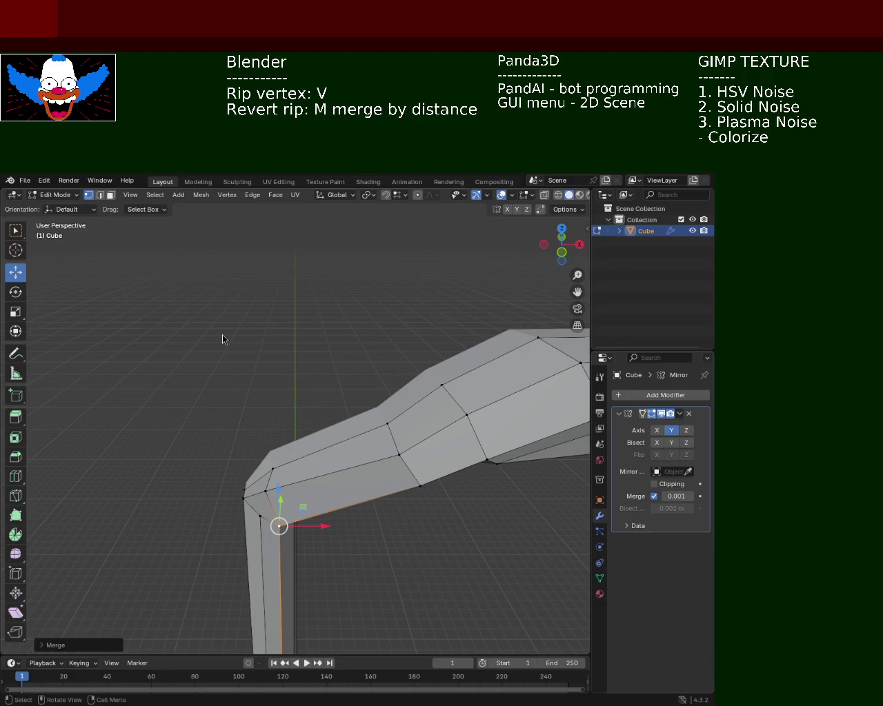
Step: Box-select the lamp head's top face, lower it along Z, and shift it along X
mouse_move(476, 346)
middle_mouse_down()
mouse_move(295, 345)
mouse_move(276, 339)
mouse_move(286, 321)
mouse_move(289, 355)
mouse_move(309, 388)
middle_mouse_up()
left_click_drag(304, 299, 483, 354)
mouse_move(408, 288)
left_mouse_down()
mouse_move(402, 311)
mouse_move(407, 303)
left_mouse_up()
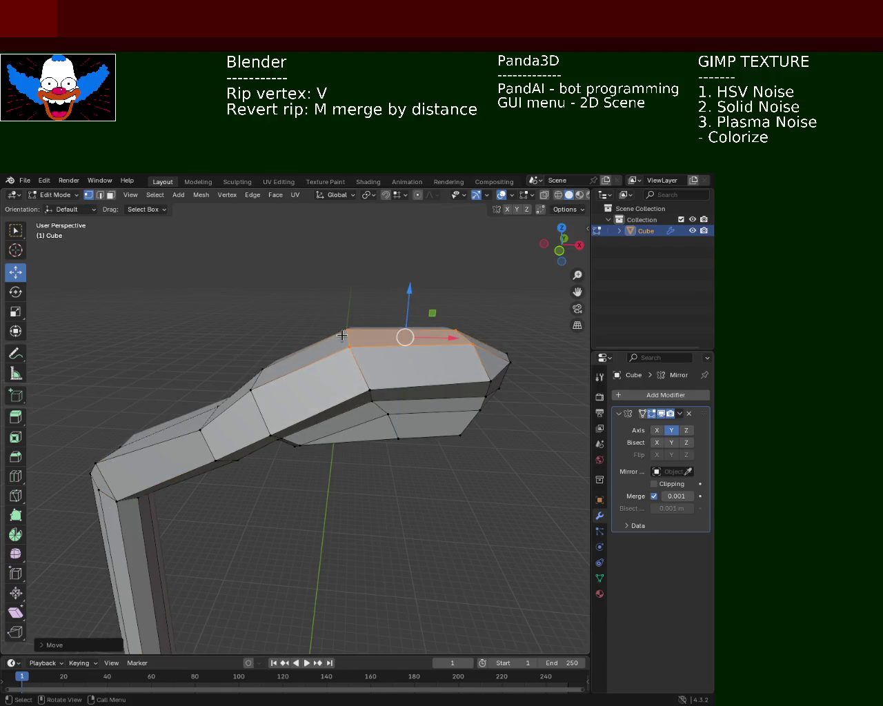
left_click_drag(452, 337, 310, 356)
mouse_move(310, 356)
middle_mouse_down()
mouse_move(346, 282)
mouse_move(386, 323)
mouse_move(234, 326)
mouse_move(272, 410)
mouse_move(269, 344)
mouse_move(196, 341)
mouse_move(241, 331)
mouse_move(341, 339)
mouse_move(280, 351)
mouse_move(249, 320)
mouse_move(253, 329)
mouse_move(356, 364)
mouse_move(388, 361)
middle_mouse_up()
Step: Dissolve the leftover edge at the column corner
left_click(101, 196)
left_click(292, 329)
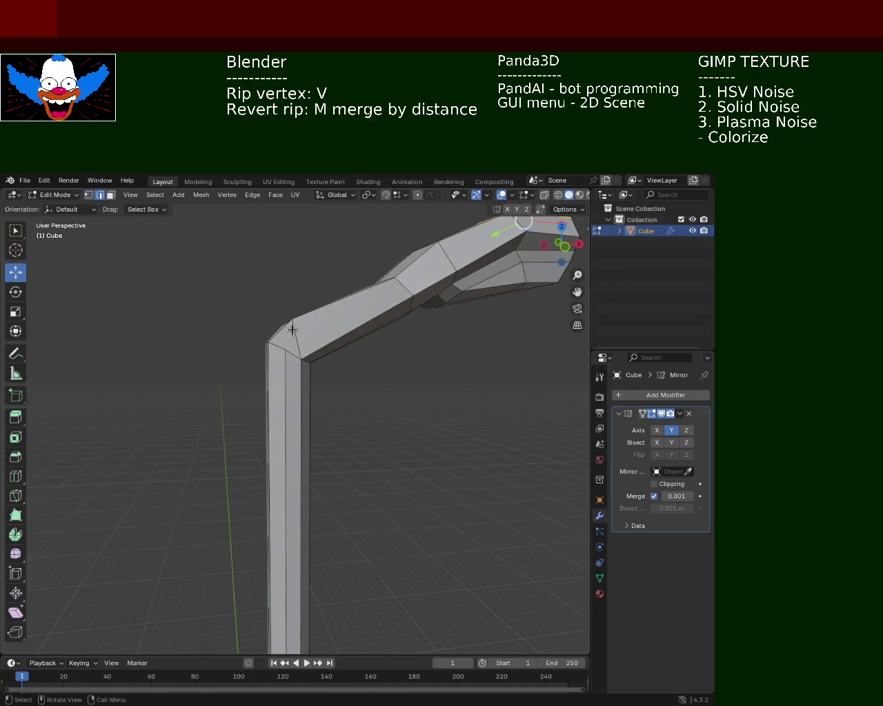
key("x")
left_click(300, 342)
key("ctrl+z")
key("x")
left_click(282, 369)
mouse_move(282, 369)
middle_mouse_down()
mouse_move(276, 427)
mouse_move(388, 380)
mouse_move(322, 372)
mouse_move(293, 382)
mouse_move(303, 380)
mouse_move(299, 483)
mouse_move(302, 410)
mouse_move(323, 367)
mouse_move(331, 400)
middle_mouse_up()
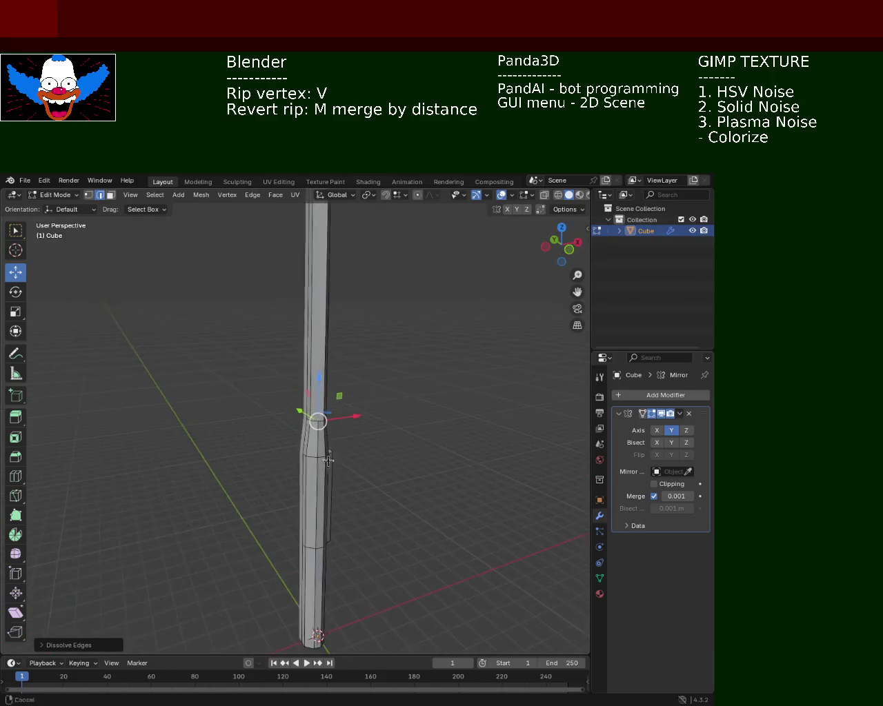
Step: Dissolve an extra edge near the column base
scroll(345, 421, "up", 4)
scroll(358, 439, "up", 3)
mouse_move(358, 439)
middle_mouse_down()
mouse_move(351, 469)
mouse_move(315, 310)
mouse_move(333, 389)
mouse_move(306, 322)
middle_mouse_up()
key("b")
key("Escape")
left_click(314, 340)
middle_click_drag(325, 418, 310, 292, "shift")
middle_click_drag(319, 493, 333, 701, "shift")
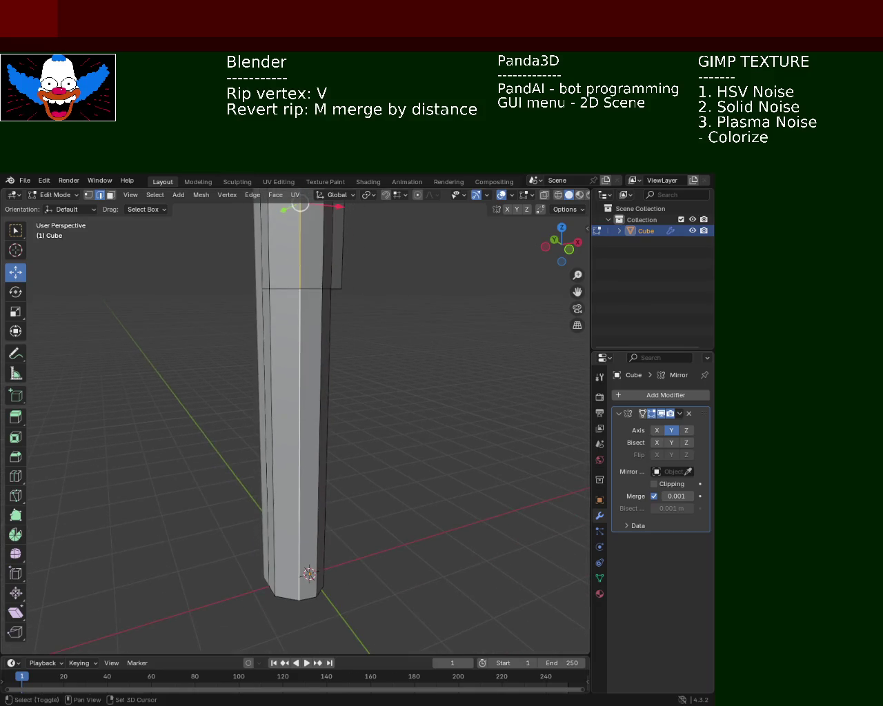
key("x")
left_click(259, 518)
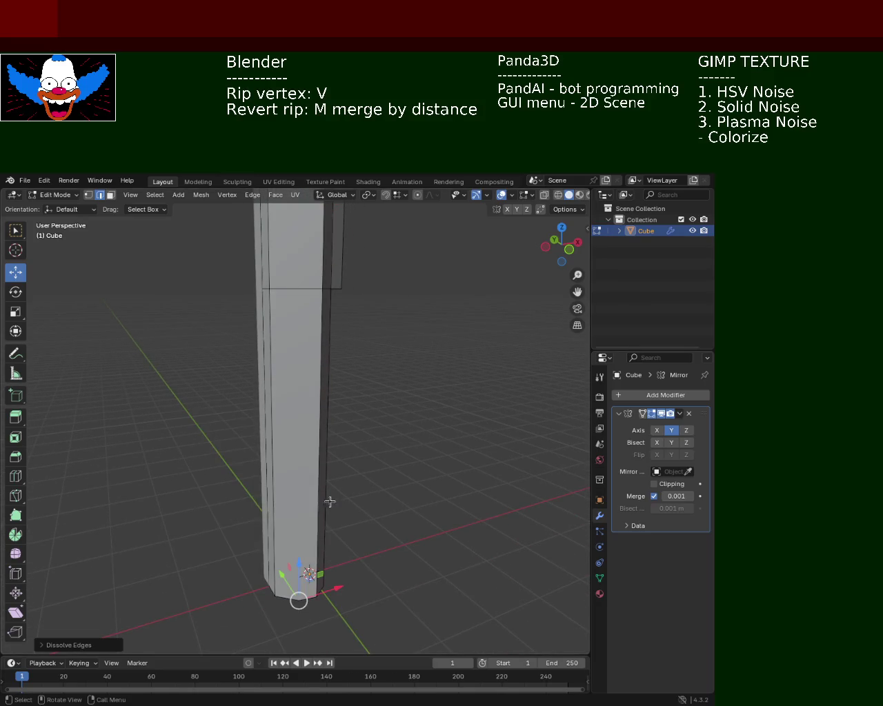
scroll(412, 455, "down", 1)
Step: Check the lamp post from above and the side, then save it as light_pole_1.blend
mouse_move(412, 454)
middle_mouse_down()
mouse_move(356, 264)
mouse_move(288, 384)
mouse_move(311, 427)
mouse_move(323, 309)
mouse_move(357, 477)
mouse_move(275, 399)
middle_mouse_up()
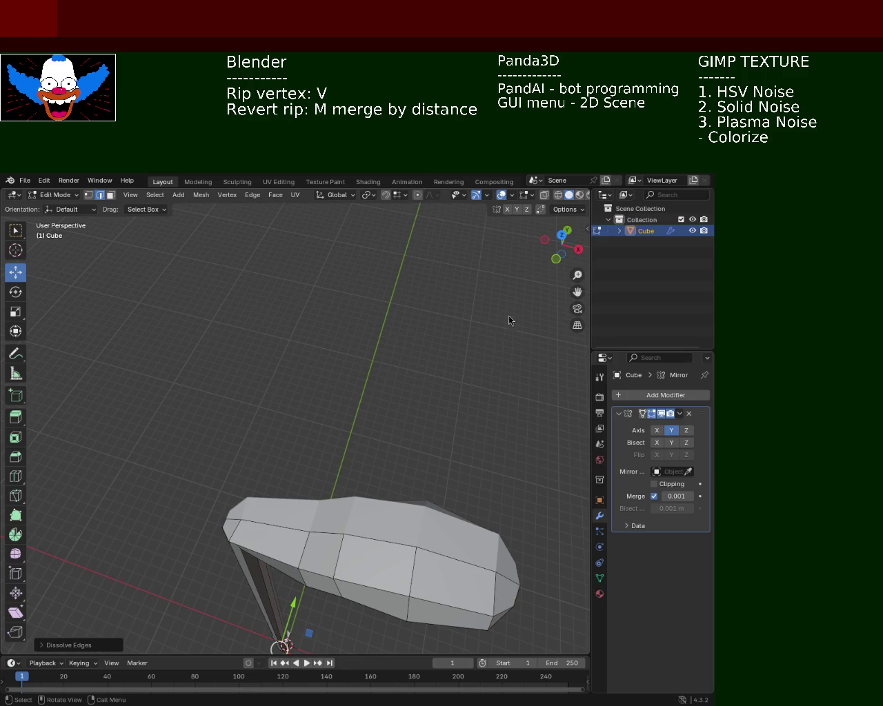
mouse_move(379, 404)
middle_mouse_down()
mouse_move(404, 292)
mouse_move(370, 306)
mouse_move(343, 409)
mouse_move(325, 282)
mouse_move(335, 335)
mouse_move(187, 297)
middle_mouse_up()
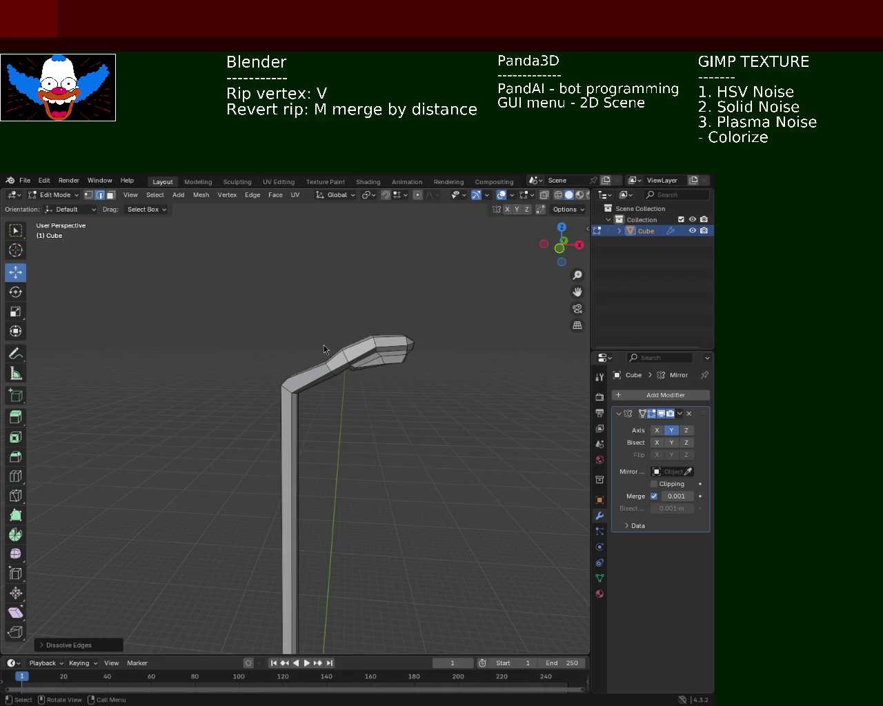
key("ctrl+s")
left_click(24, 180)
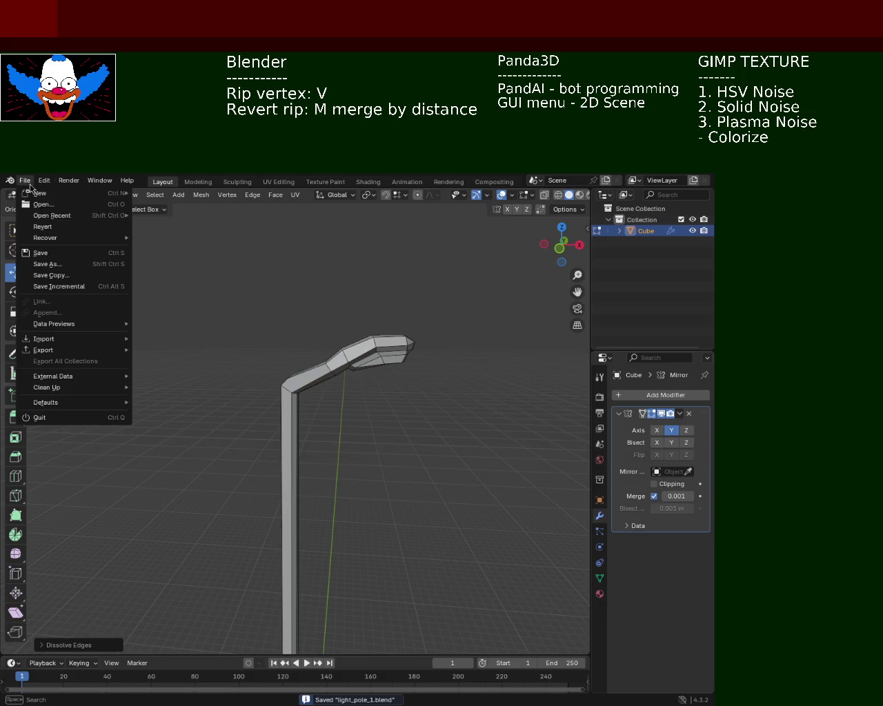
Step: Lower a top face of the lamp head slightly along Z
left_click(412, 344)
mouse_move(393, 382)
middle_mouse_down()
mouse_move(410, 417)
mouse_move(360, 380)
mouse_move(362, 349)
mouse_move(430, 385)
mouse_move(257, 398)
mouse_move(352, 404)
mouse_move(209, 384)
mouse_move(300, 336)
middle_mouse_up()
scroll(299, 337, "up", 3)
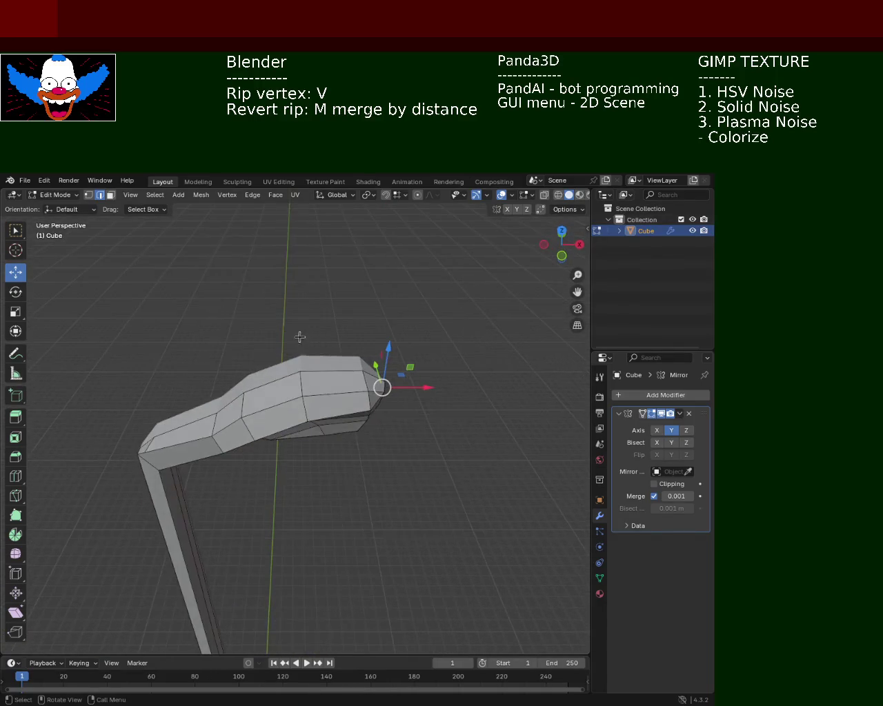
left_click(111, 196)
left_click(307, 383)
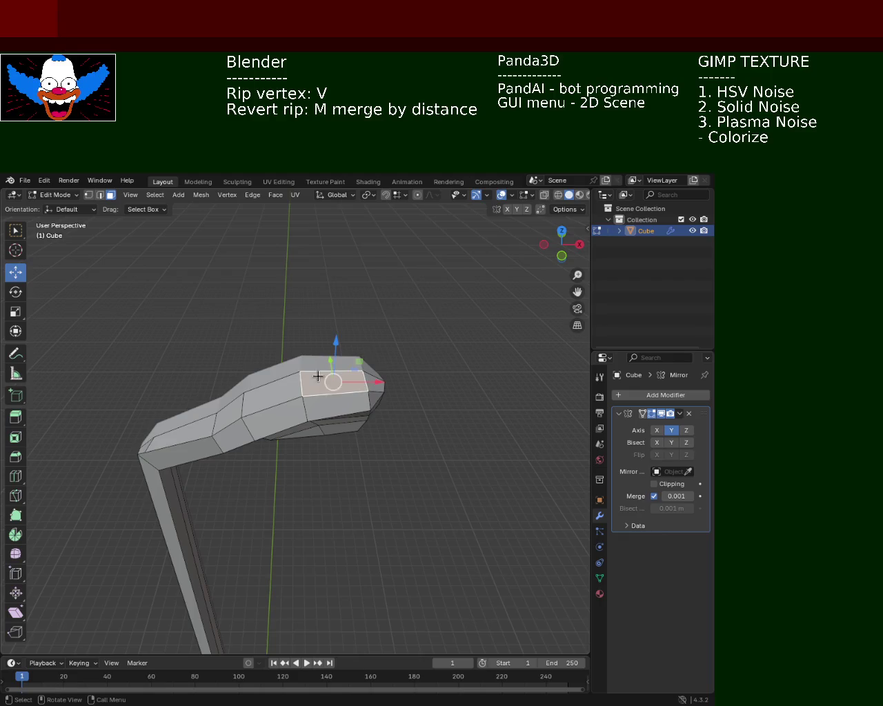
middle_click_drag(272, 339, 301, 277)
left_click_drag(342, 262, 342, 271)
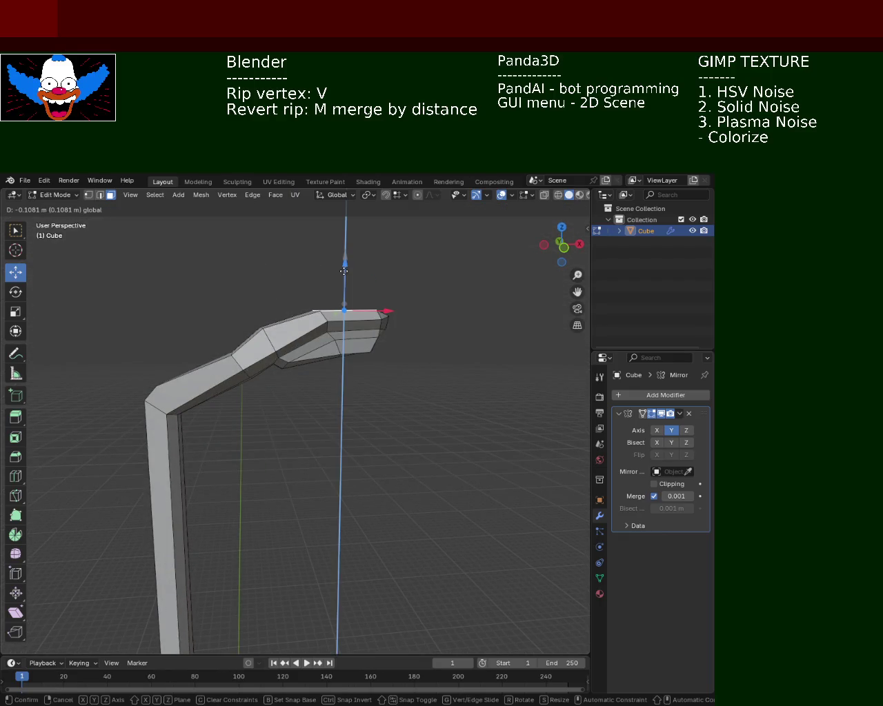
Step: Move the lamp-top edge down vertically
left_click(284, 321)
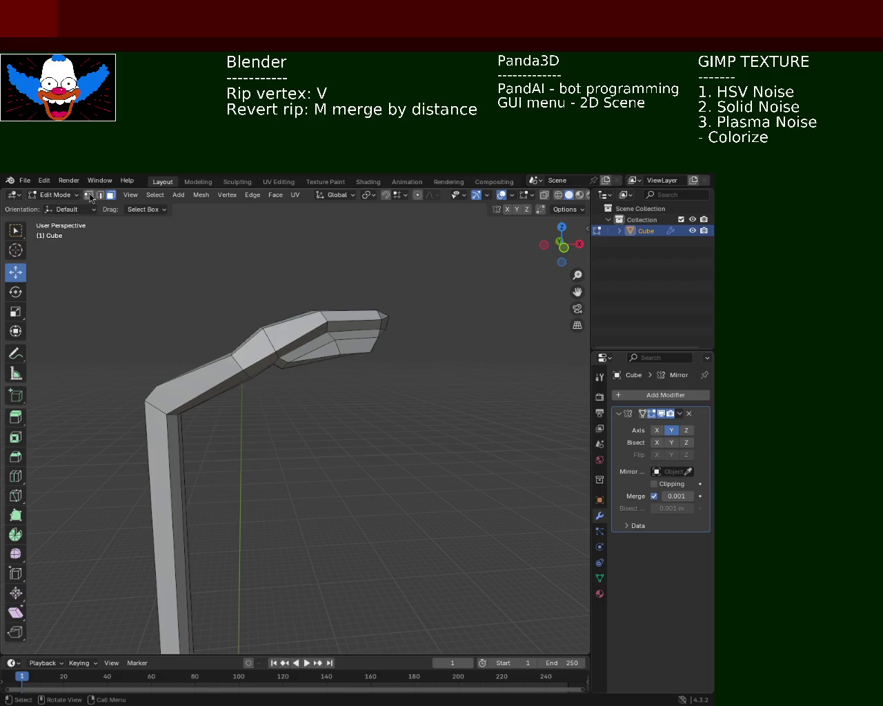
left_click(263, 322)
left_click(260, 331)
middle_click_drag(283, 372, 331, 396)
left_click(336, 391)
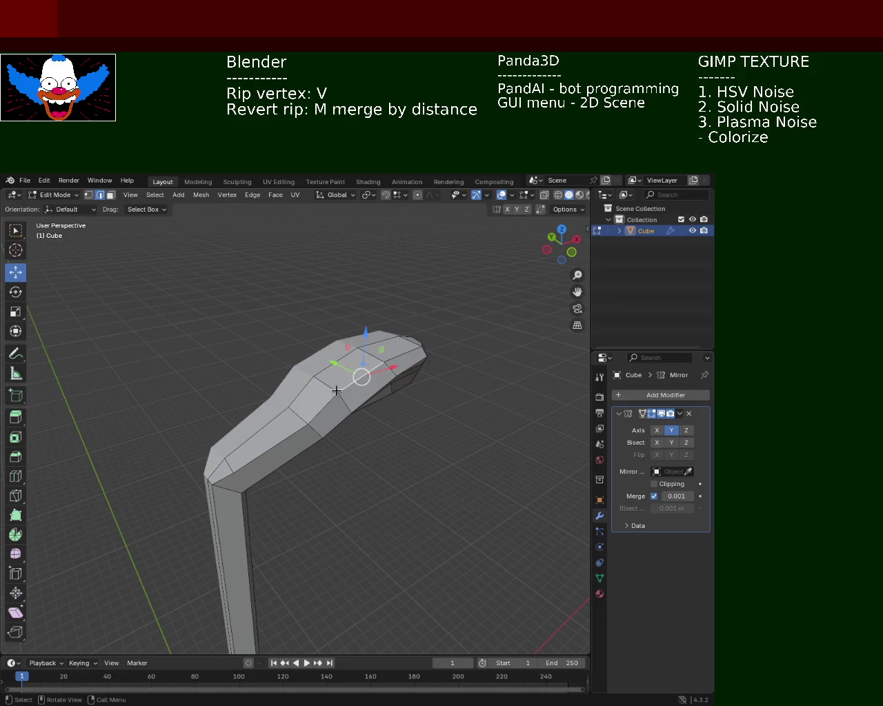
key("g")
key("z")
left_click(322, 381)
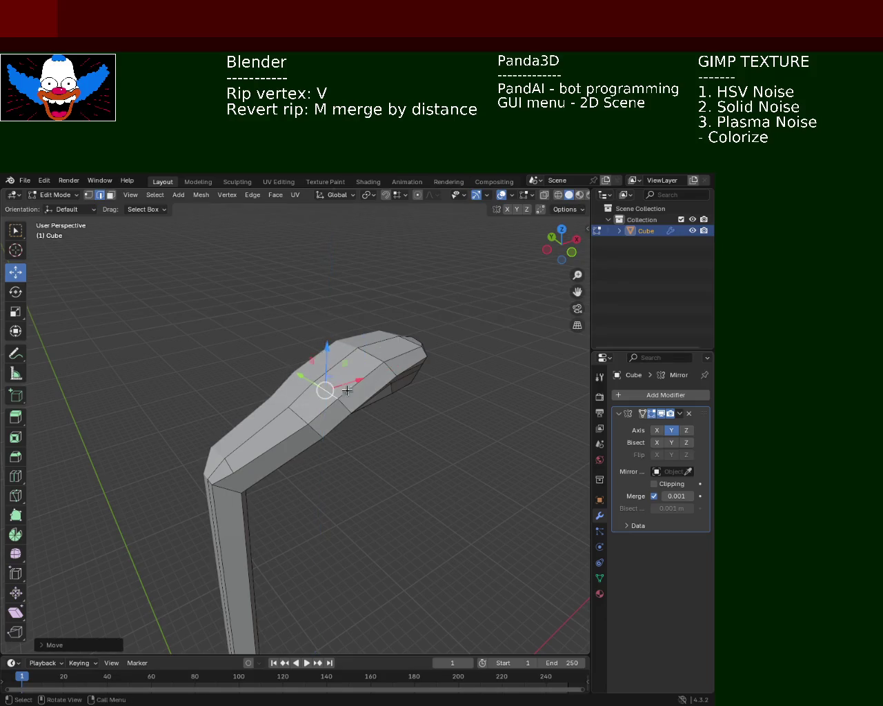
Step: Lower two vertices along the lamp arm bend along Z
middle_click_drag(322, 380, 286, 344)
key("g")
key("z")
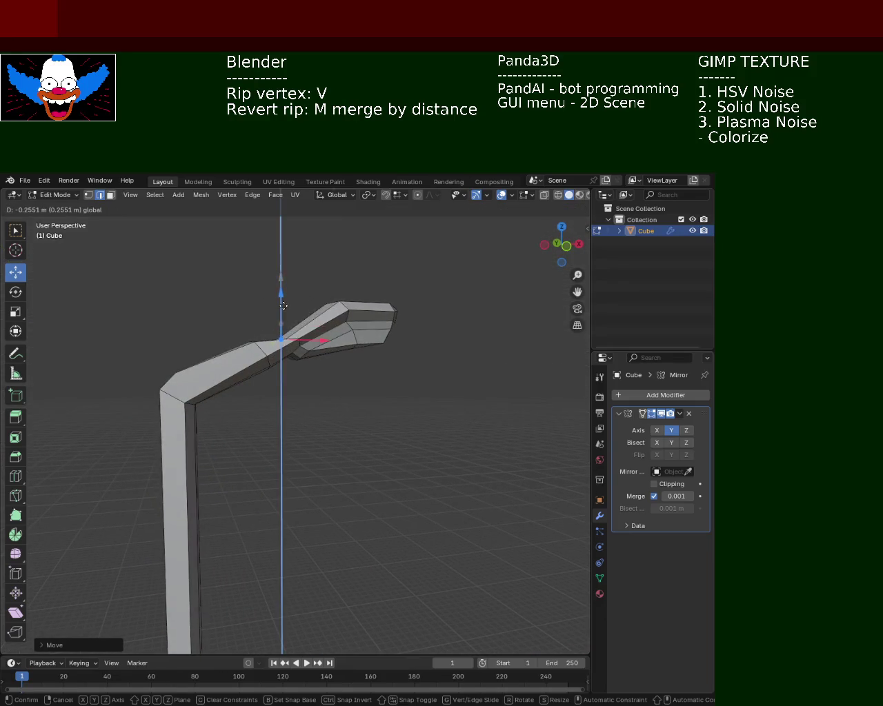
left_click(227, 360)
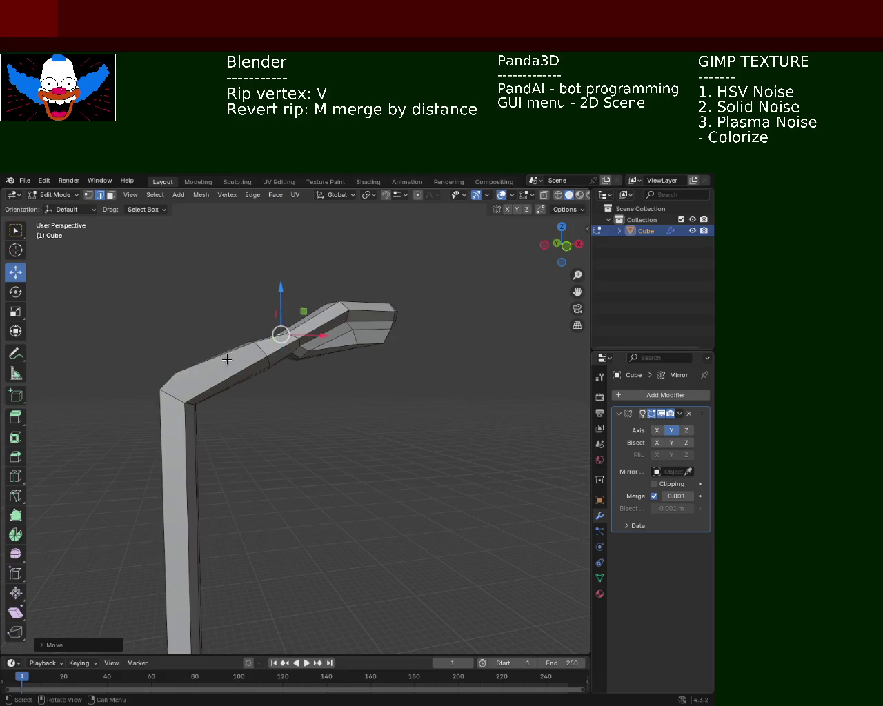
left_click(272, 359)
mouse_move(273, 360)
middle_mouse_down()
mouse_move(313, 438)
mouse_move(285, 417)
middle_mouse_up()
key("g")
key("z")
left_click(221, 318)
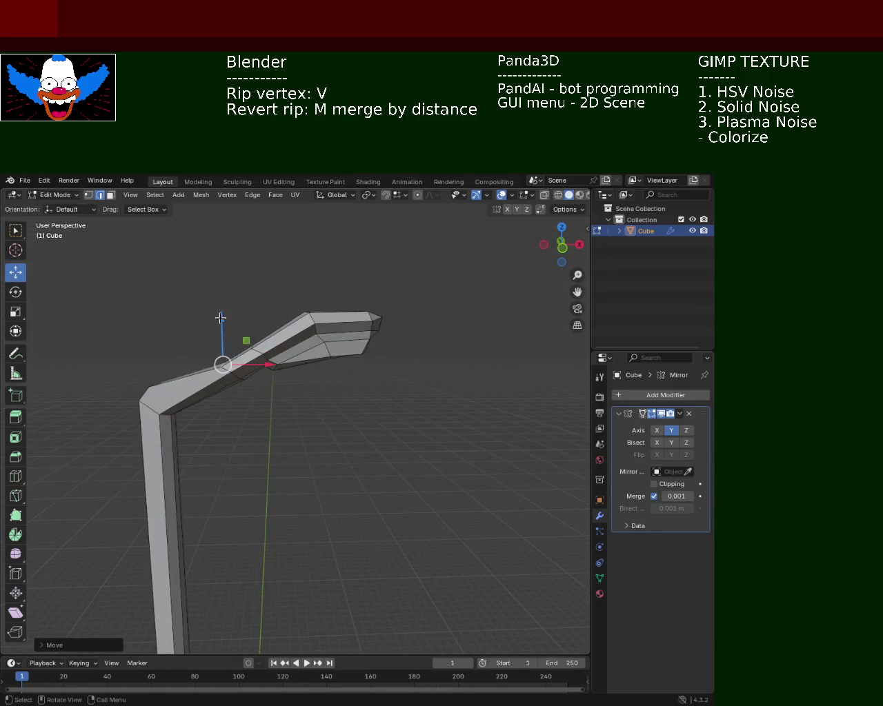
Step: Lower the arm's corner vertices at the column–arm bend vertically
middle_click_drag(221, 318, 223, 358)
left_click(160, 408)
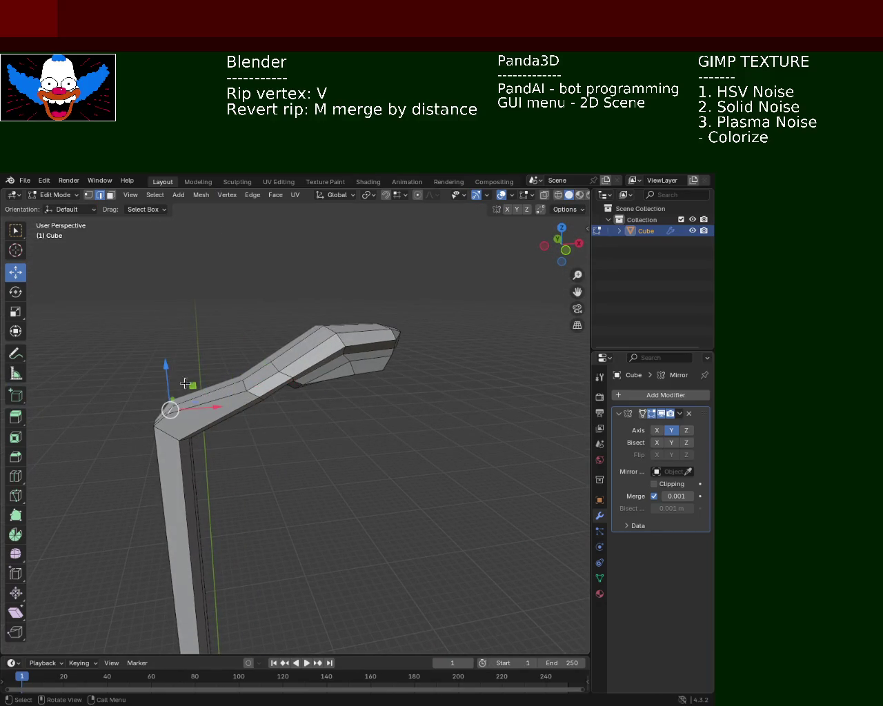
key("g")
key("z")
left_click(166, 366)
mouse_move(166, 365)
middle_mouse_down()
mouse_move(191, 347)
mouse_move(223, 375)
mouse_move(212, 417)
middle_mouse_up()
left_click(219, 407)
left_click(222, 406)
key("g")
key("z")
left_click(241, 418)
Step: Save the reshaped pole as light_pole_1.blend and view the whole post
mouse_move(241, 418)
middle_mouse_down()
mouse_move(205, 421)
mouse_move(199, 384)
middle_mouse_up()
scroll(244, 400, "down", 3)
key("ctrl+s")
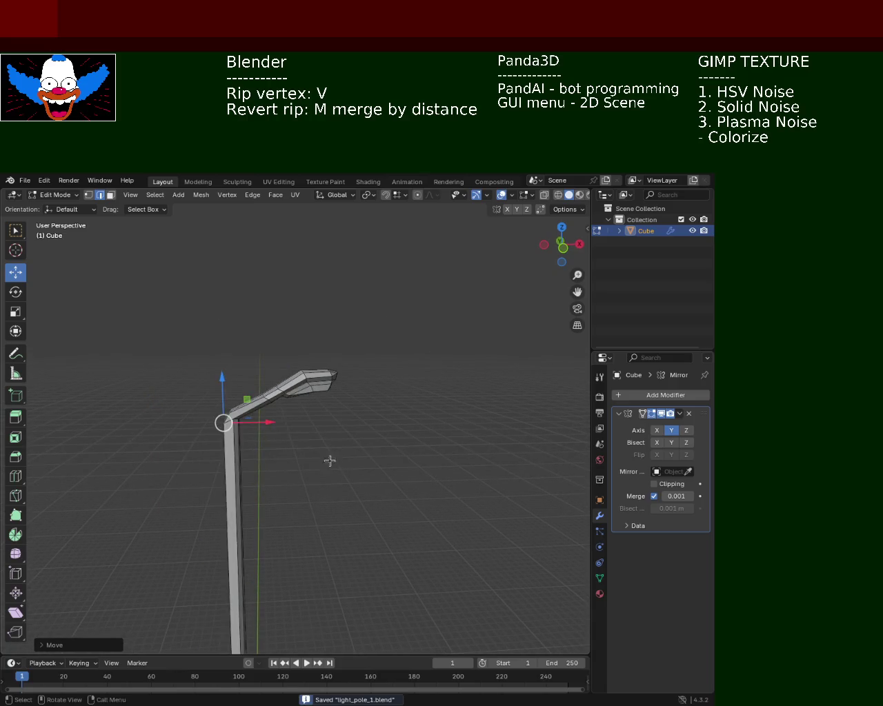
middle_click_drag(331, 463, 299, 356)
scroll(359, 467, "down", 3)
mouse_move(350, 484)
middle_mouse_down("shift")
mouse_move(312, 370)
mouse_move(256, 380)
middle_mouse_up("shift")
scroll(317, 366, "up", 2)
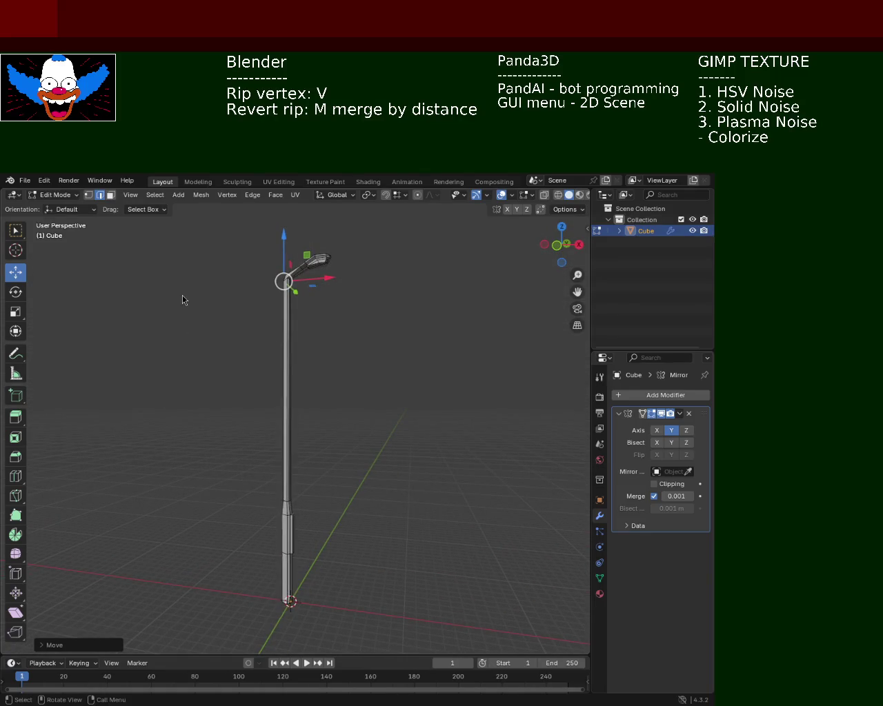
middle_click_drag(436, 289, 352, 295)
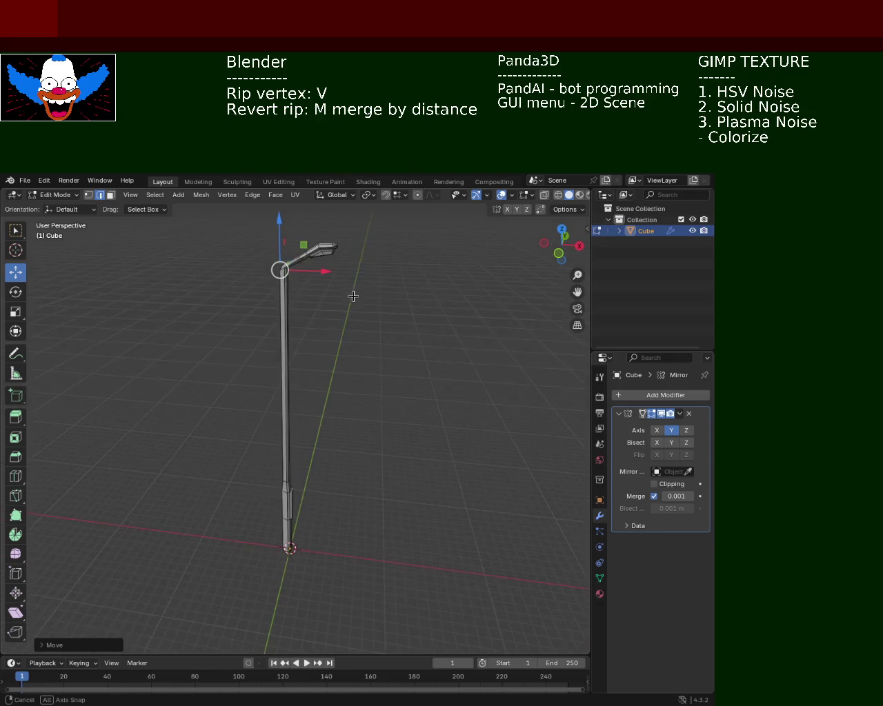
scroll(345, 238, "up", 3)
middle_click_drag(345, 238, 349, 400)
scroll(335, 260, "down", 4)
mouse_move(356, 351)
middle_mouse_down()
mouse_move(323, 366)
mouse_move(214, 361)
mouse_move(313, 355)
mouse_move(276, 315)
middle_mouse_up()
scroll(329, 384, "down", 4)
mouse_move(329, 385)
middle_mouse_down()
mouse_move(329, 370)
mouse_move(340, 369)
middle_mouse_up()
middle_click_drag(318, 417, 312, 429)
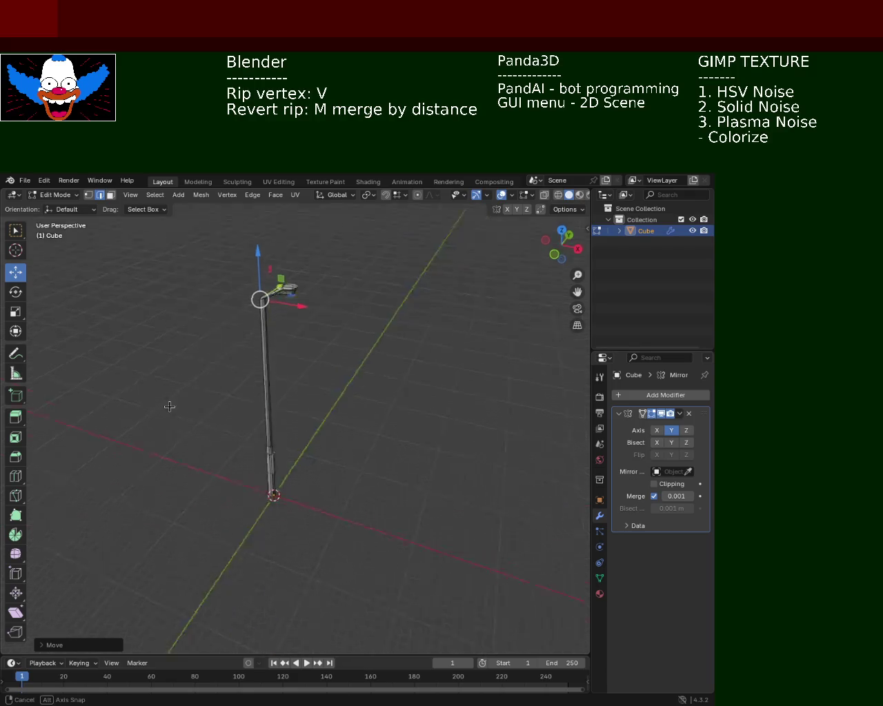
middle_click_drag(377, 309, 327, 316)
middle_click_drag(419, 377, 430, 394)
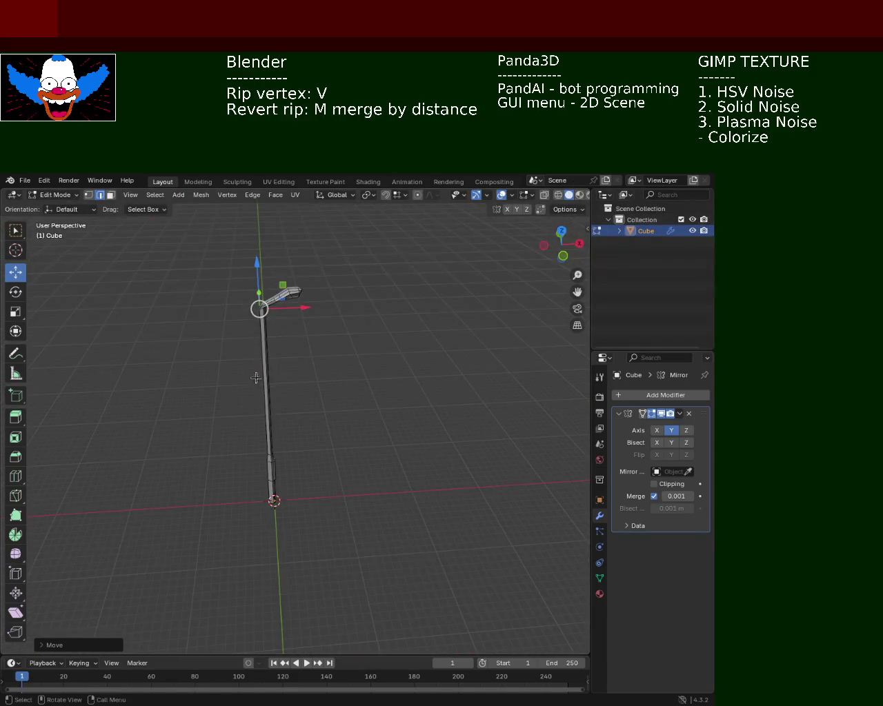
mouse_move(255, 381)
middle_mouse_down()
mouse_move(292, 361)
mouse_move(253, 445)
mouse_move(346, 401)
middle_mouse_up()
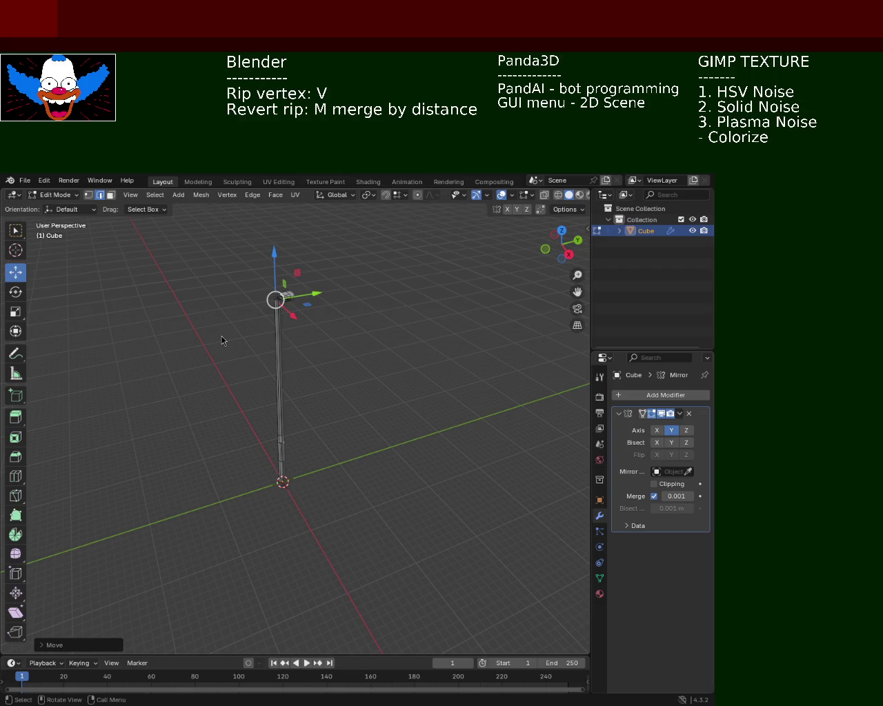
mouse_move(407, 297)
middle_mouse_down()
mouse_move(352, 343)
mouse_move(311, 345)
mouse_move(411, 326)
mouse_move(356, 356)
mouse_move(292, 342)
middle_mouse_up()
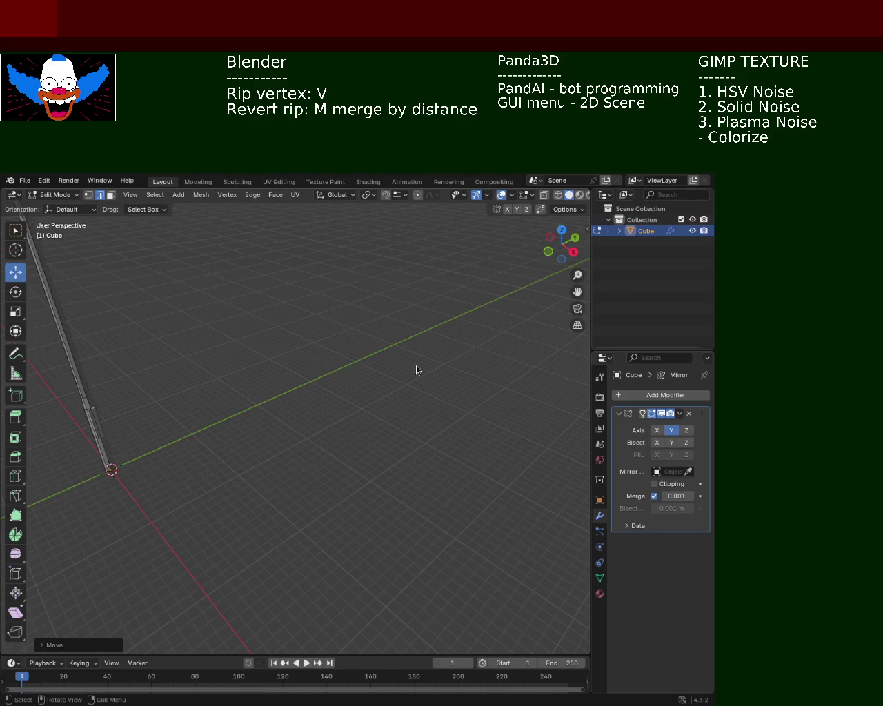
mouse_move(434, 354)
middle_mouse_down()
mouse_move(313, 363)
mouse_move(324, 372)
middle_mouse_up()
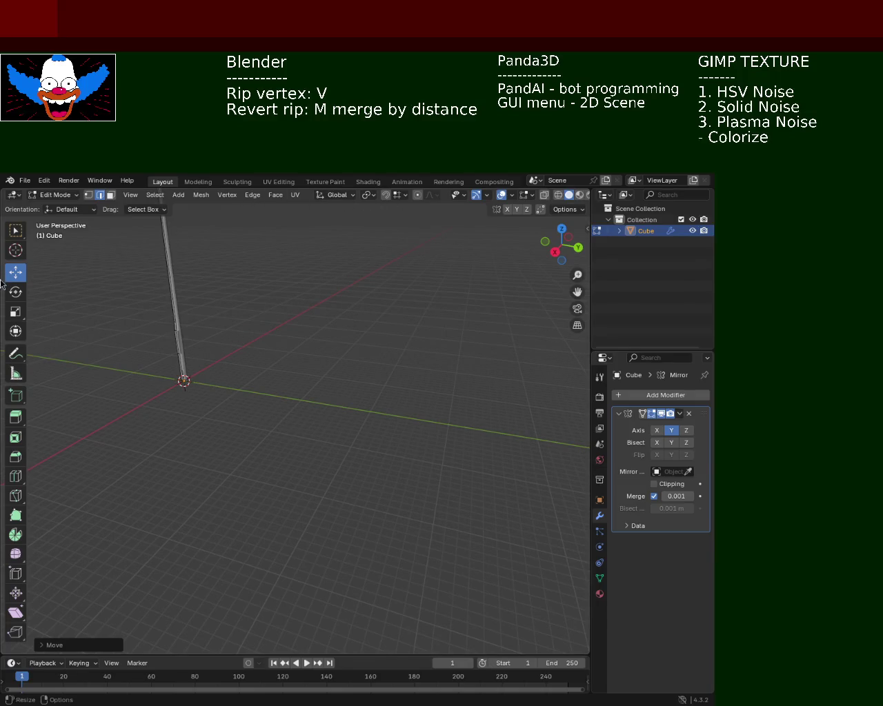
middle_click_drag(336, 279, 285, 402)
middle_click_drag(424, 370, 356, 365)
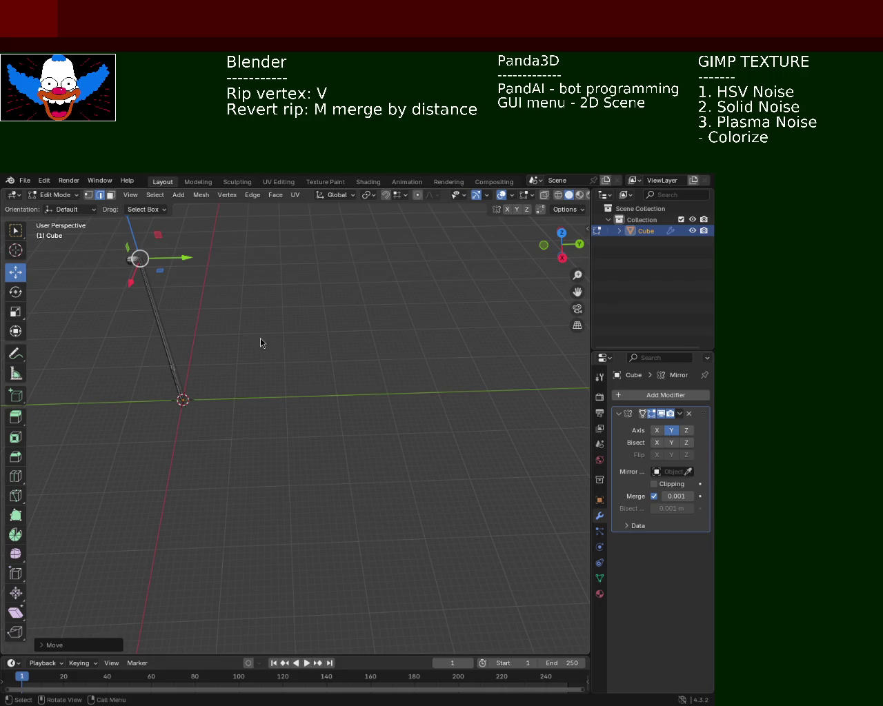
middle_click_drag(444, 343, 370, 348)
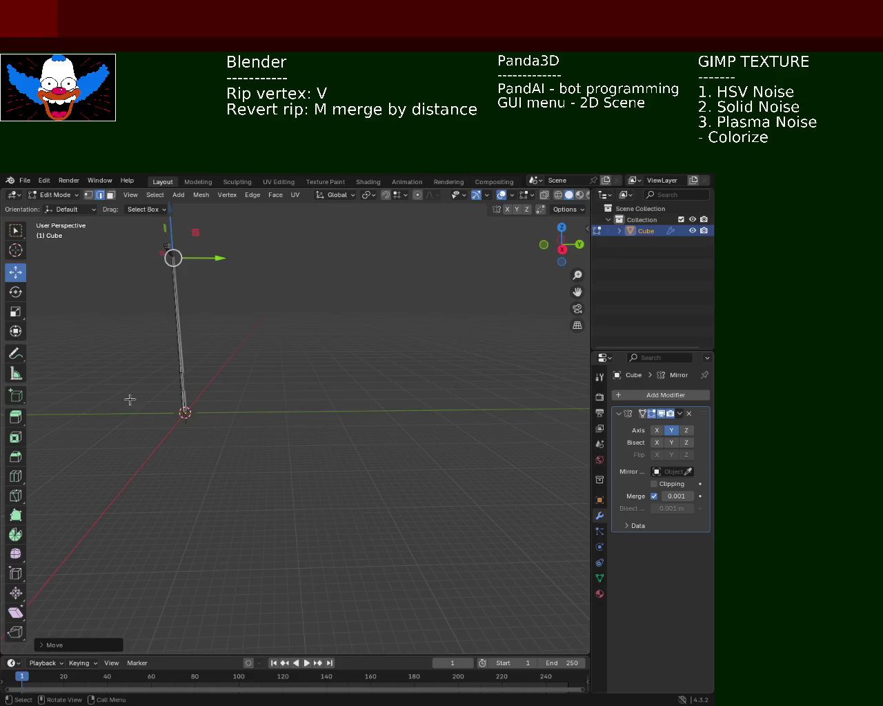
mouse_move(364, 414)
middle_mouse_down()
mouse_move(386, 416)
mouse_move(288, 396)
middle_mouse_up()
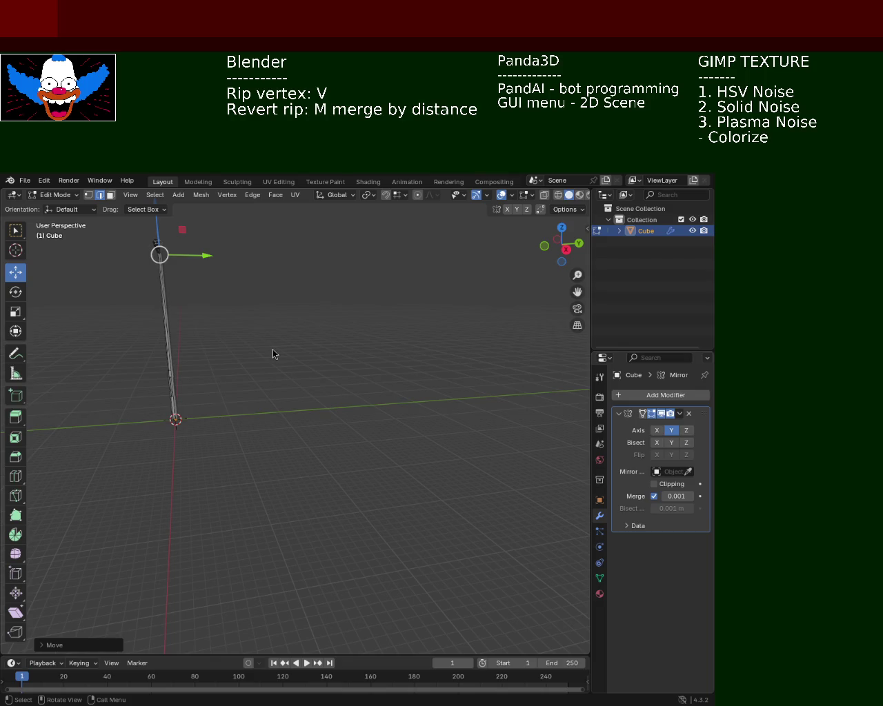
mouse_move(309, 370)
middle_mouse_down()
mouse_move(259, 386)
mouse_move(340, 365)
mouse_move(370, 274)
middle_mouse_up()
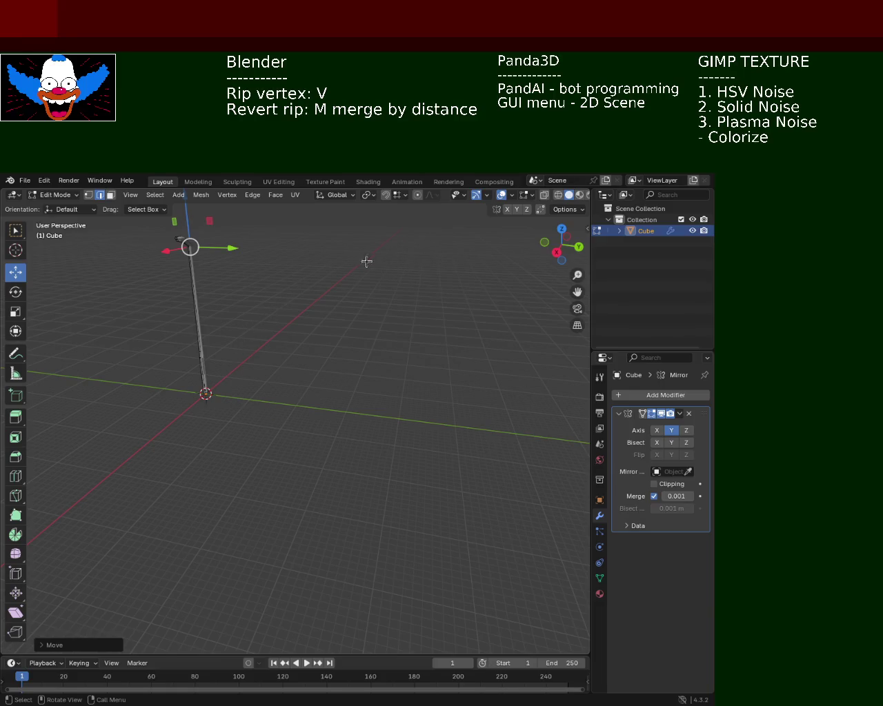
mouse_move(371, 274)
middle_mouse_down()
mouse_move(347, 415)
mouse_move(239, 420)
middle_mouse_up()
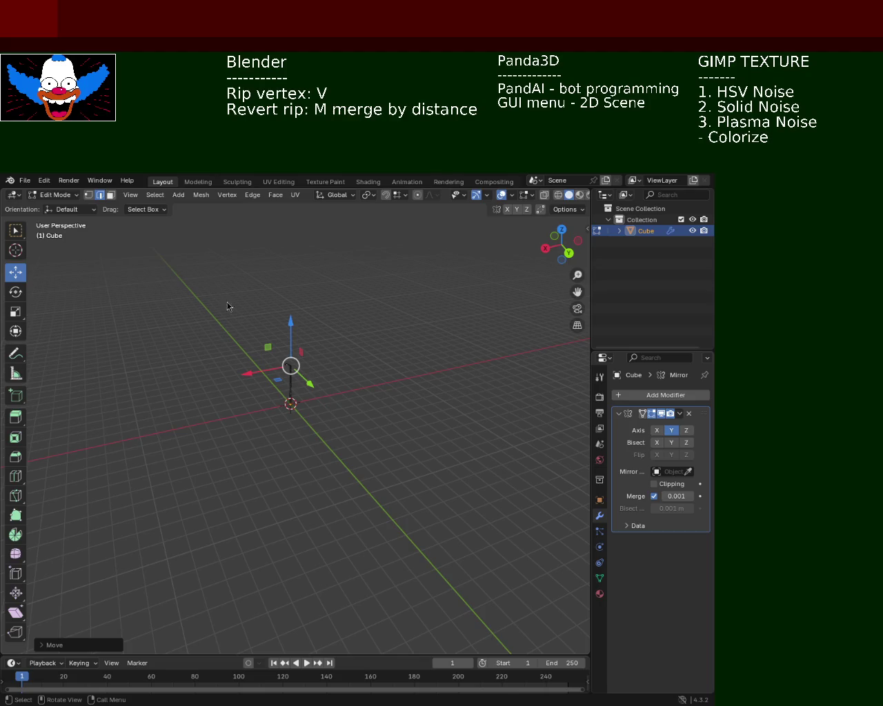
mouse_move(390, 417)
middle_mouse_down()
mouse_move(378, 383)
mouse_move(423, 404)
middle_mouse_up()
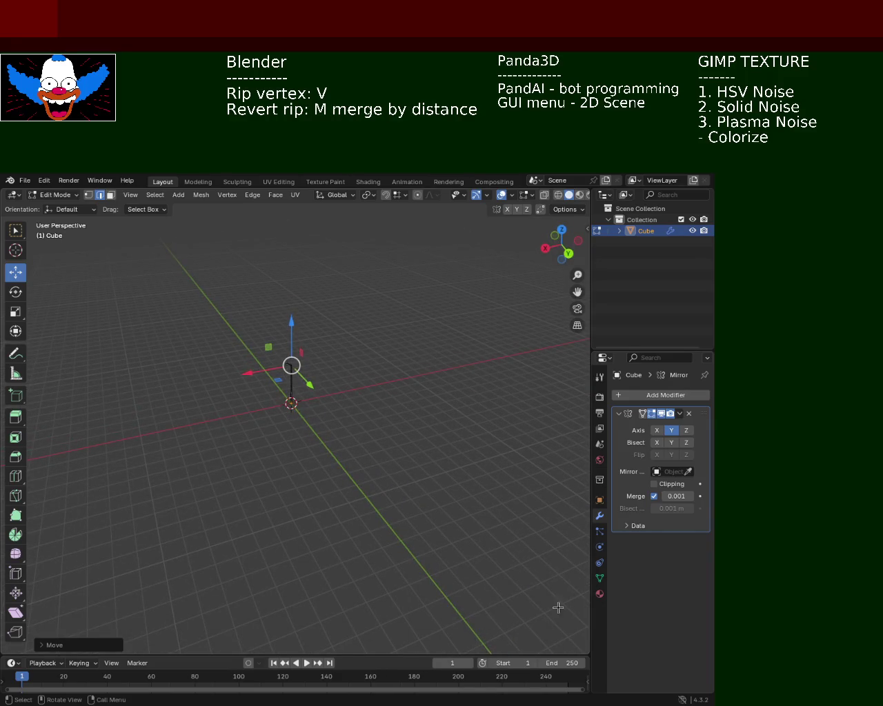
scroll(317, 289, "down", 2)
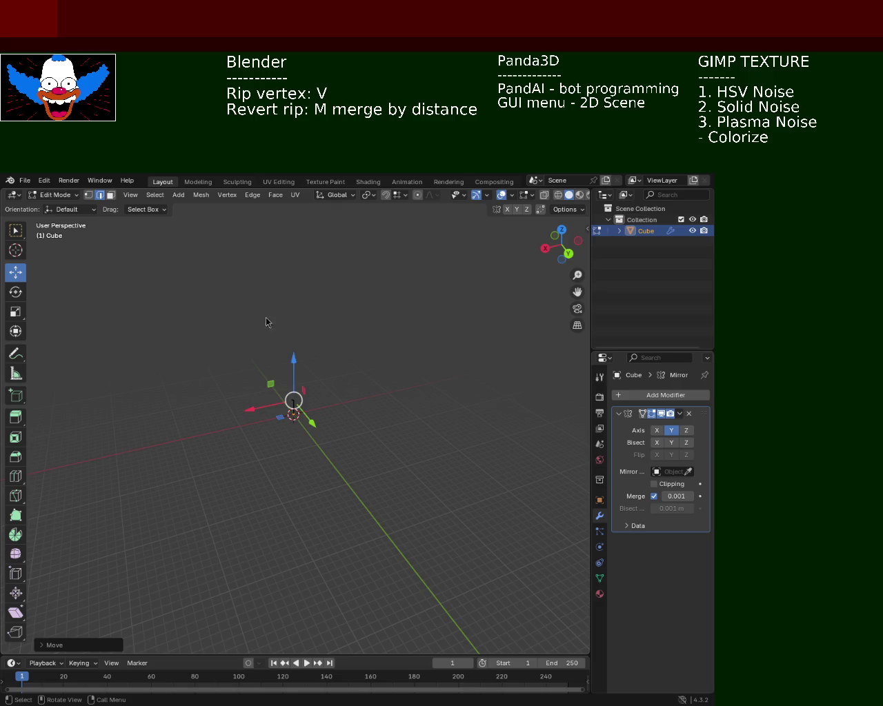
mouse_move(464, 329)
middle_mouse_down("ctrl")
mouse_move(333, 342)
mouse_move(278, 301)
mouse_move(349, 301)
mouse_move(255, 310)
mouse_move(370, 400)
mouse_move(331, 364)
mouse_move(347, 296)
middle_mouse_up("ctrl")
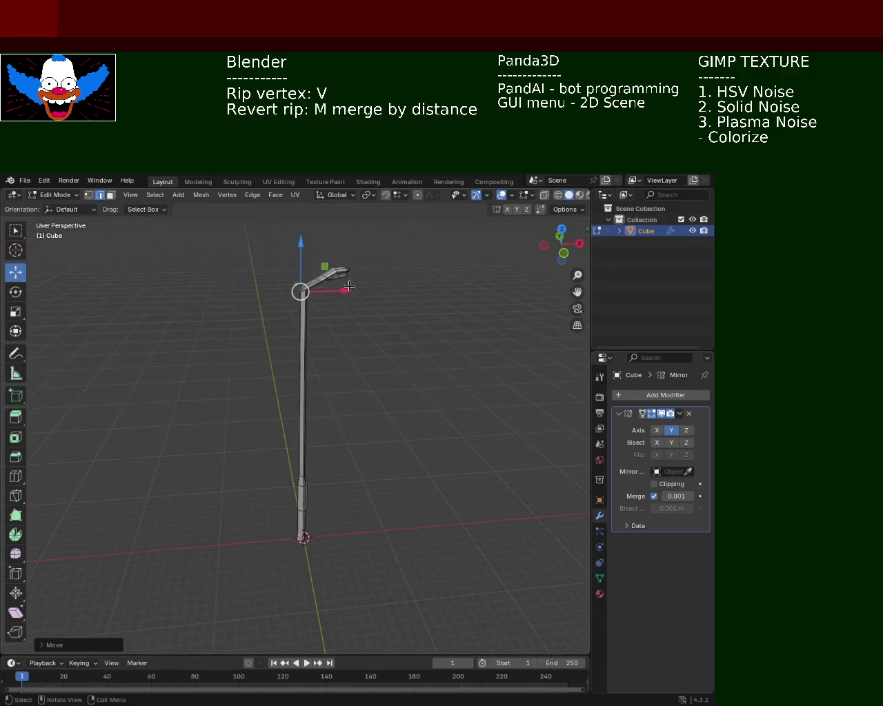
mouse_move(354, 499)
middle_mouse_down()
mouse_move(310, 479)
mouse_move(202, 497)
mouse_move(241, 476)
middle_mouse_up()
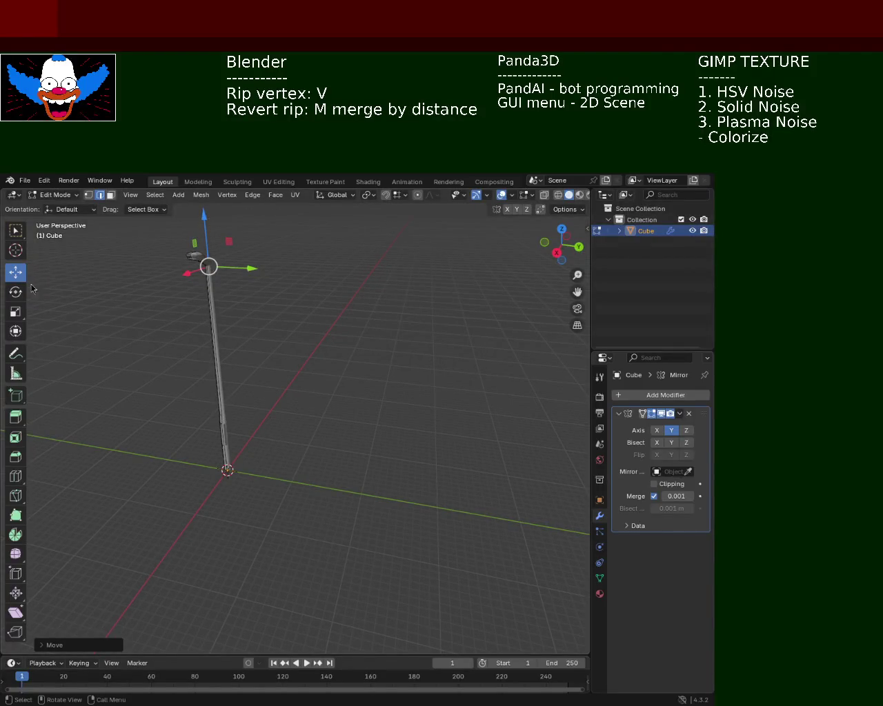
mouse_move(292, 347)
middle_mouse_down("ctrl")
mouse_move(305, 421)
mouse_move(288, 405)
mouse_move(319, 503)
mouse_move(342, 453)
mouse_move(331, 453)
mouse_move(395, 466)
mouse_move(297, 455)
mouse_move(165, 311)
middle_mouse_up("ctrl")
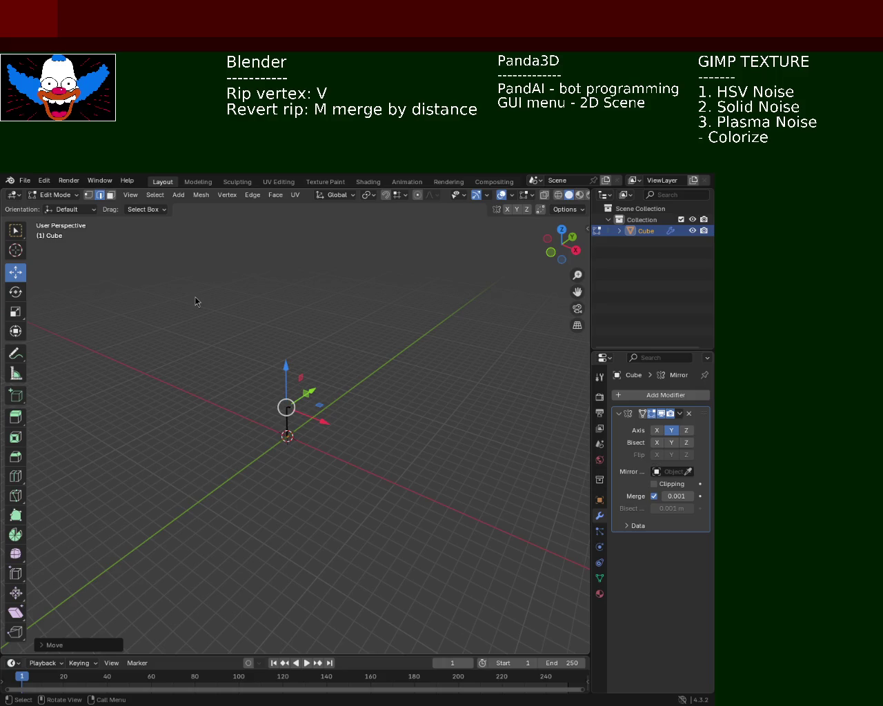
middle_click_drag(325, 446, 431, 322)
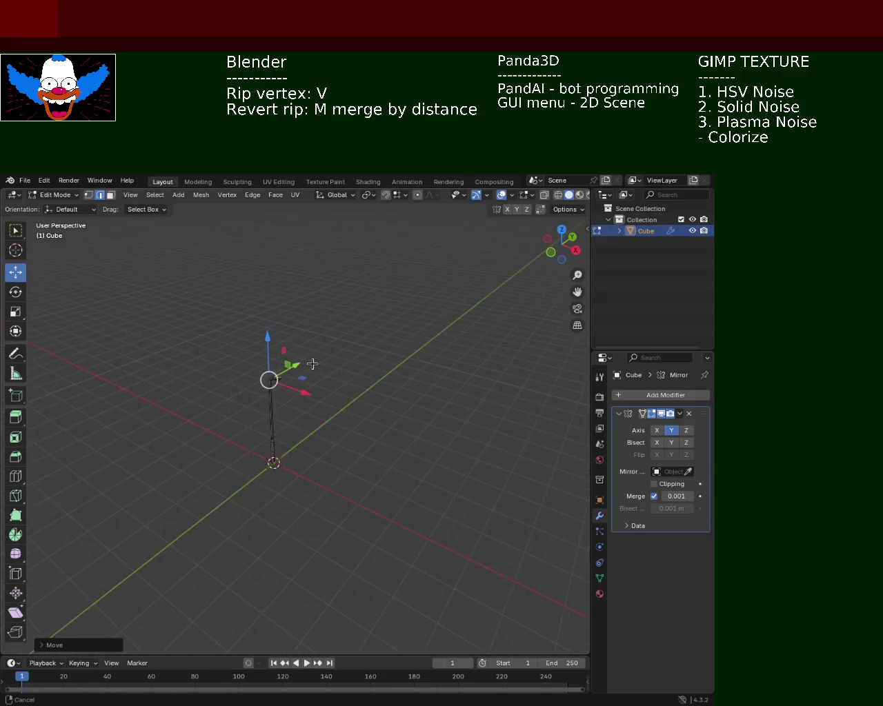